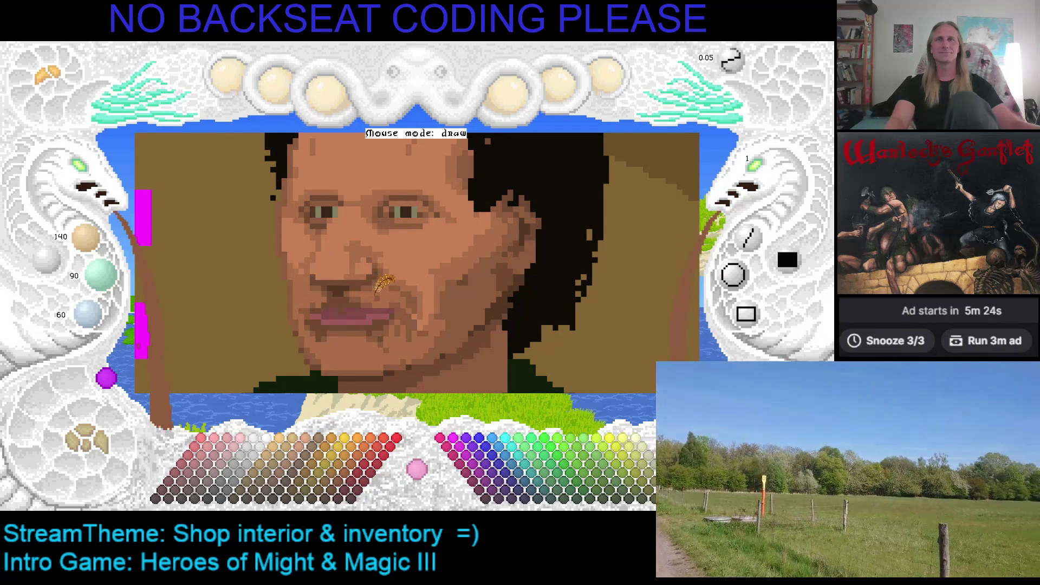
Step: Sample three darker skin tones from the face edge, then save the portrait
scroll(365, 291, up, 1)
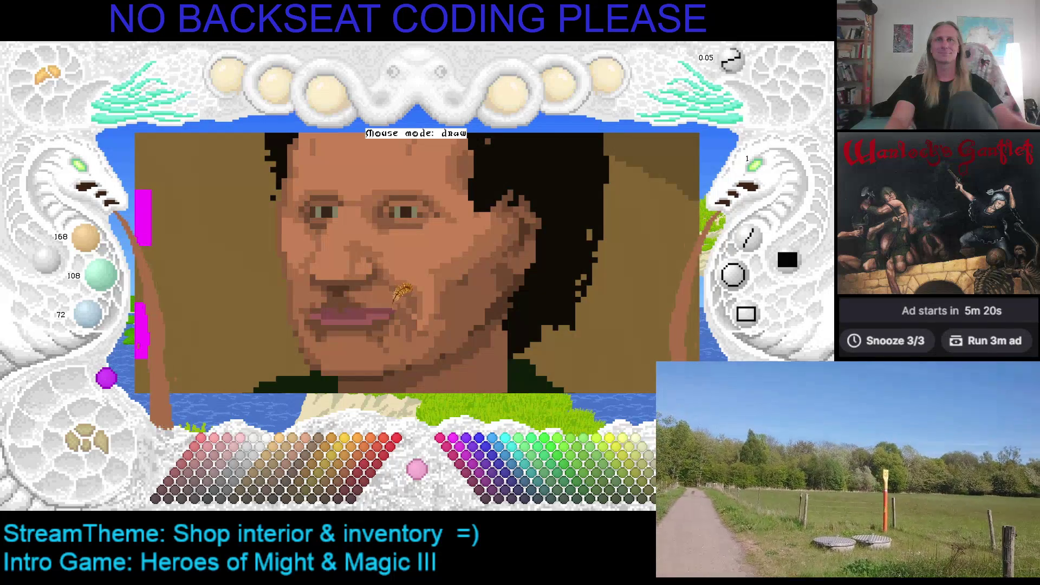
key(Left)
key(Down)
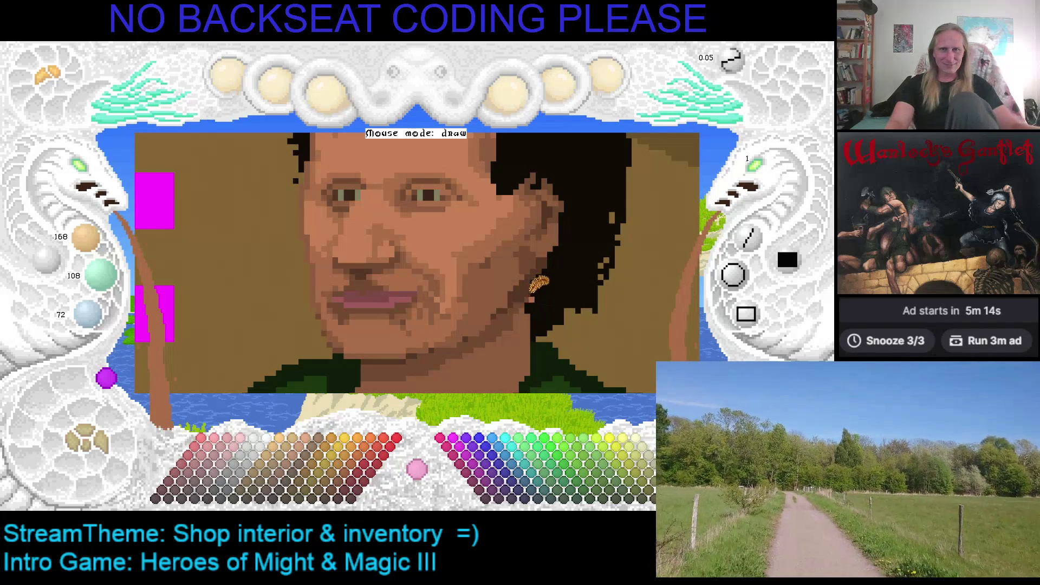
key(Right)
key(Down)
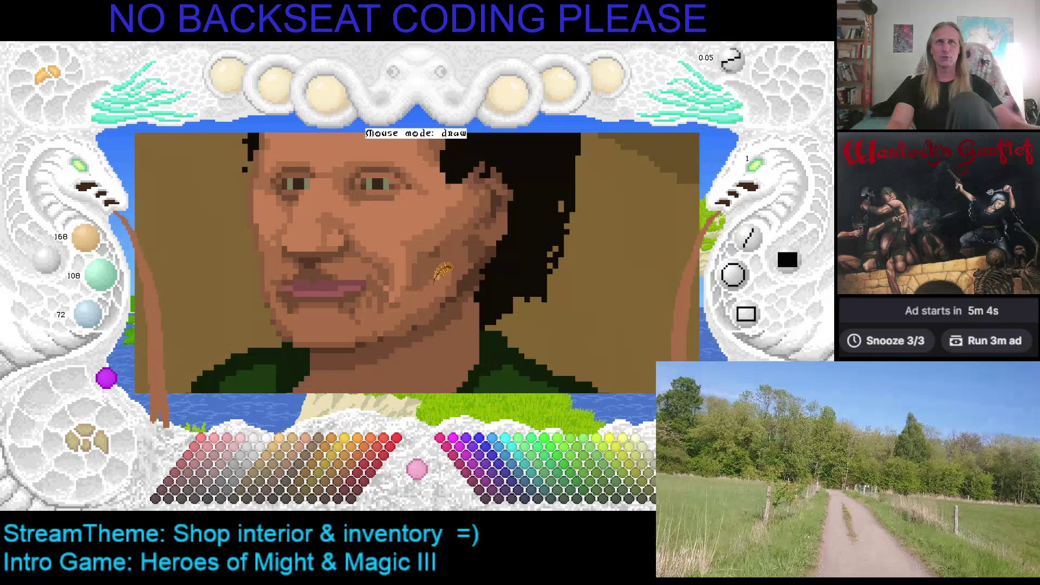
right_click(475, 243)
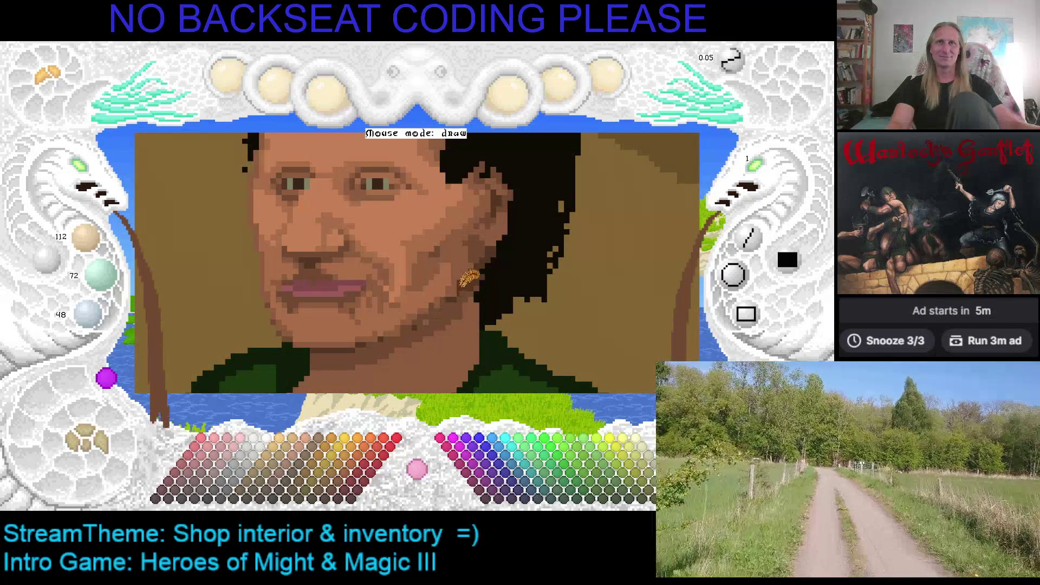
right_click(464, 282)
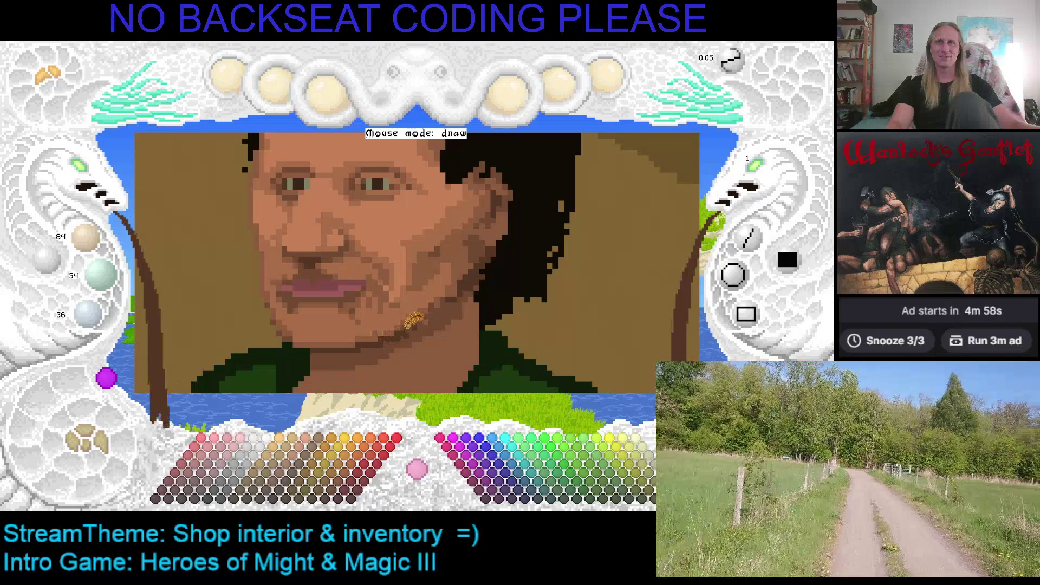
right_click(449, 286)
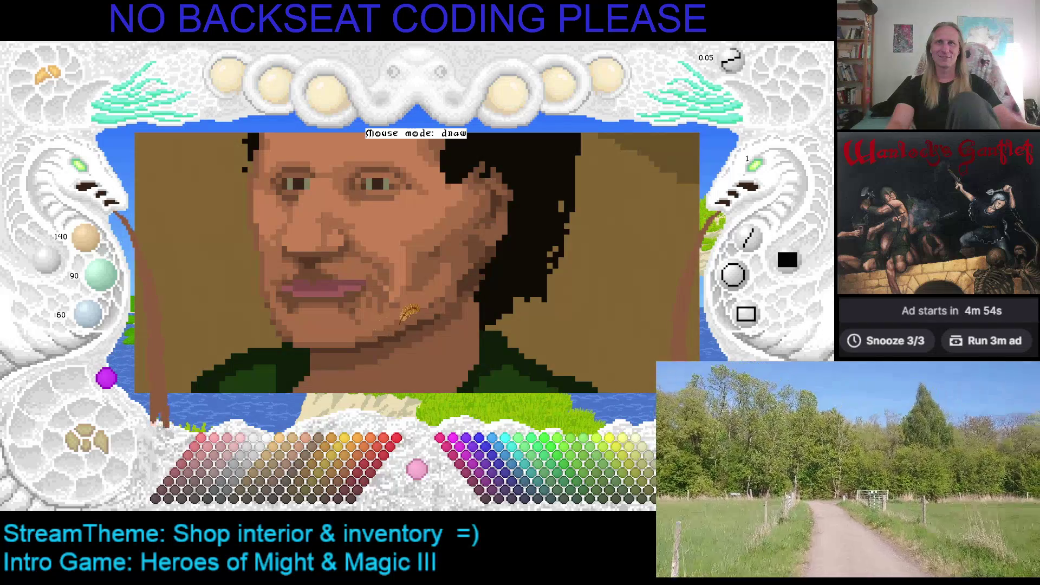
key(ctrl+s)
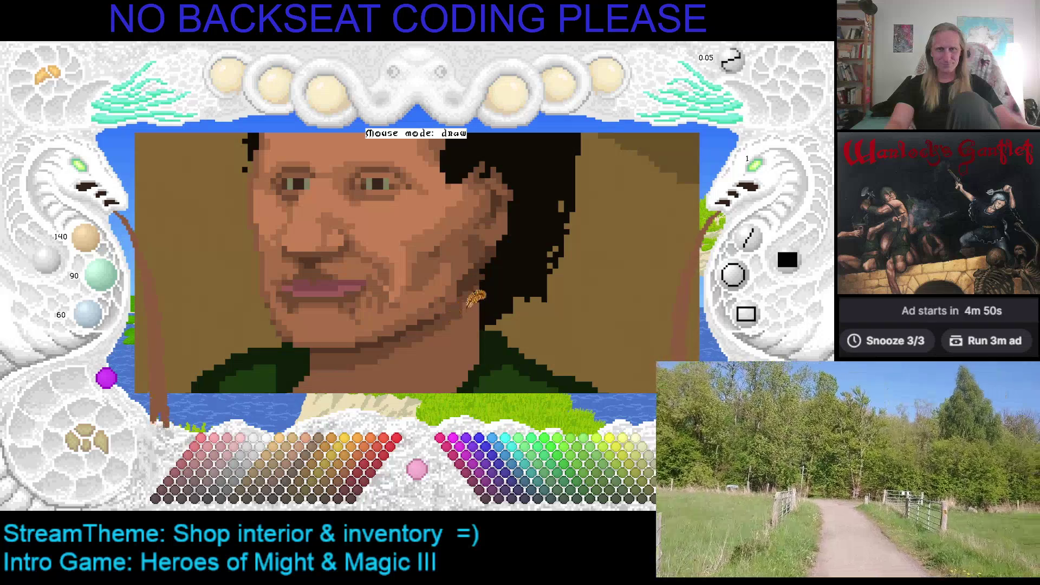
Step: Brighten then revert the skin colour, and sample the lip colour 127/72/72
key(Left)
key(Left)
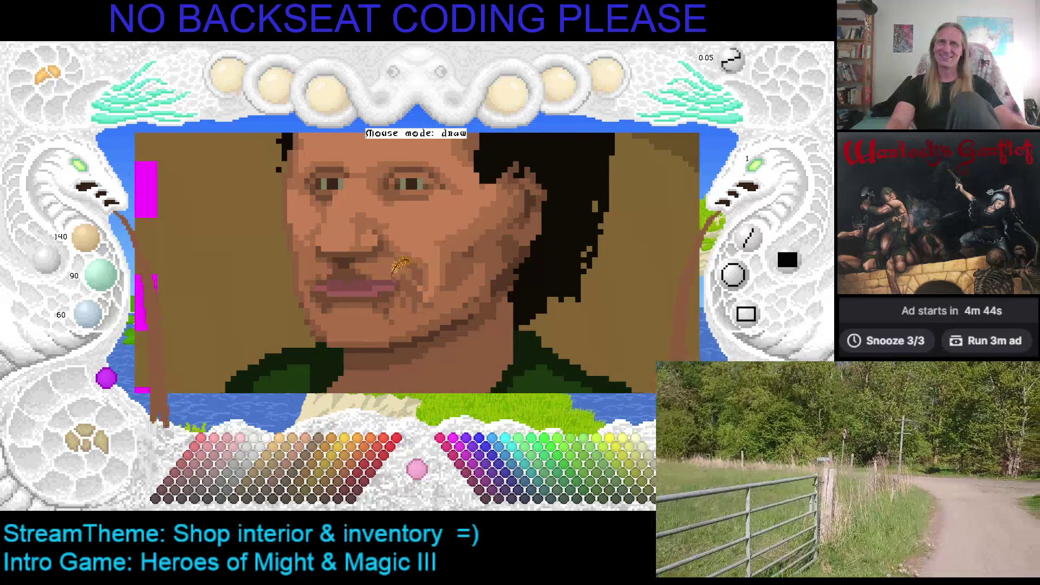
key(plus)
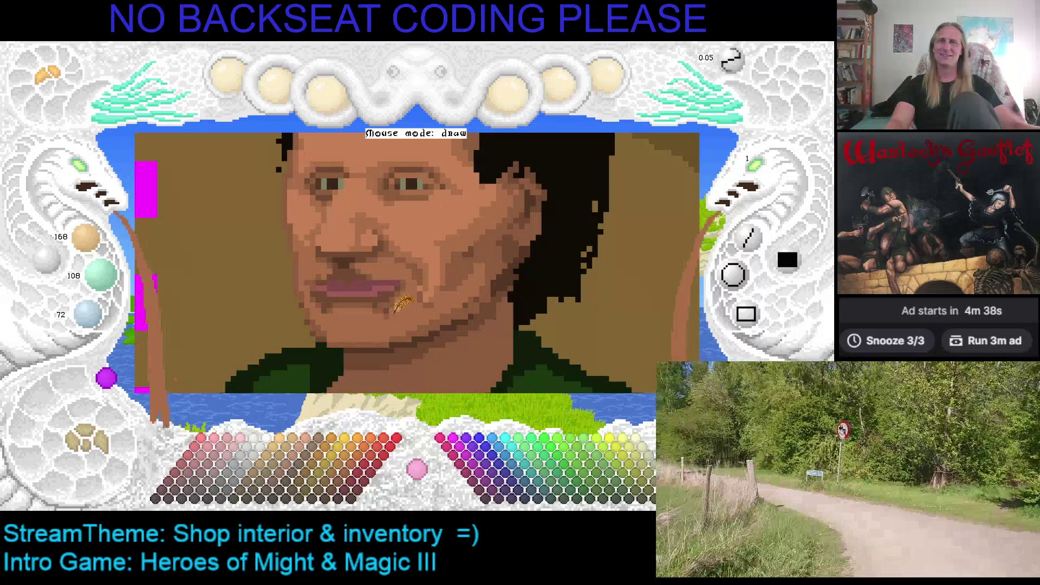
key(minus)
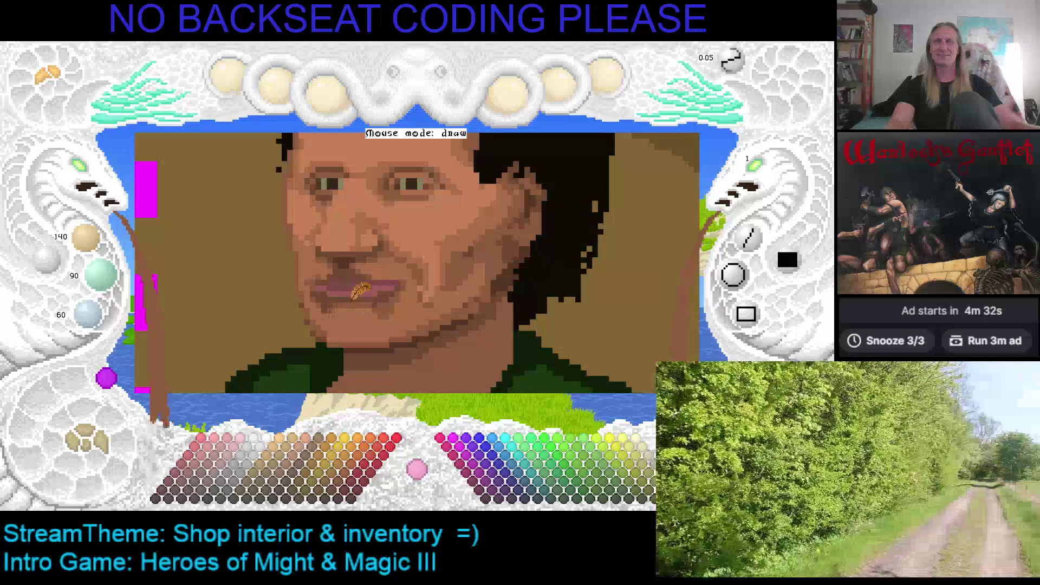
key(Left)
key(Right)
key(Up)
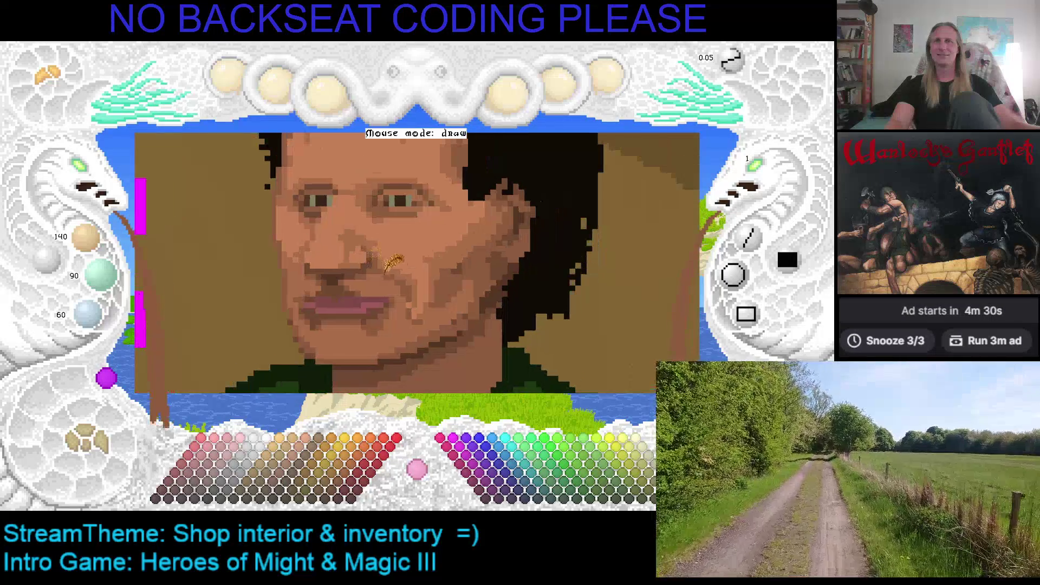
right_click(364, 299)
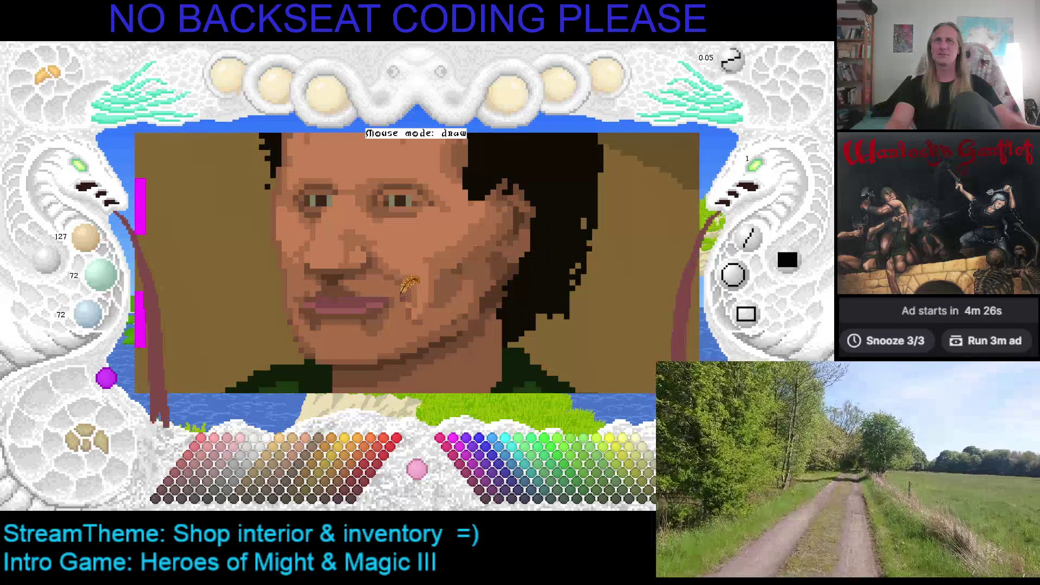
click(85, 175)
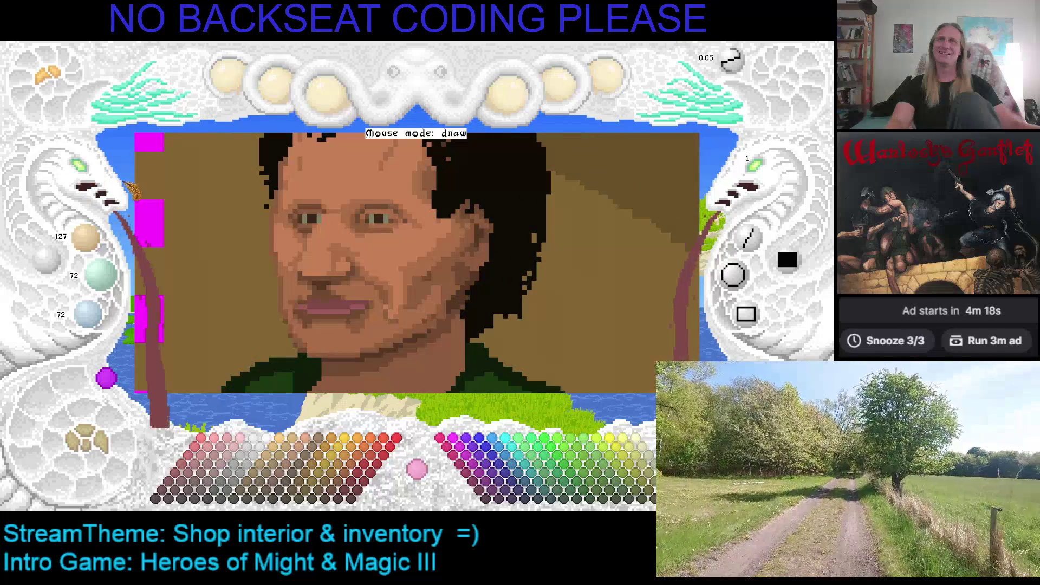
Step: Zoom the canvas in so the shopkeeper's eyes and brow fill the view
click(93, 179)
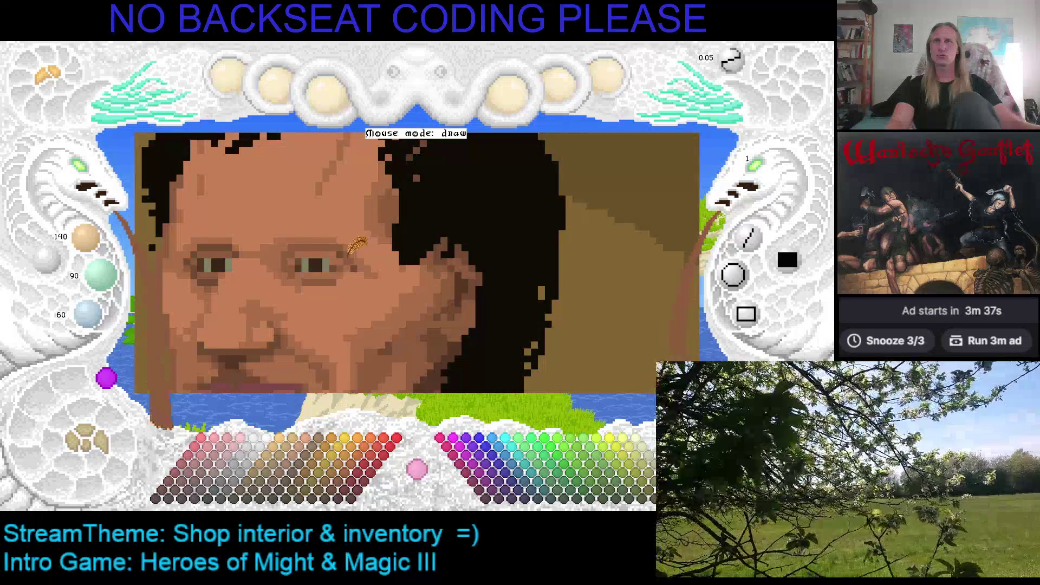
Step: Compare lighter and darker skin tones sampled around the eyes and face
right_click(295, 278)
scroll(295, 279, up, 1)
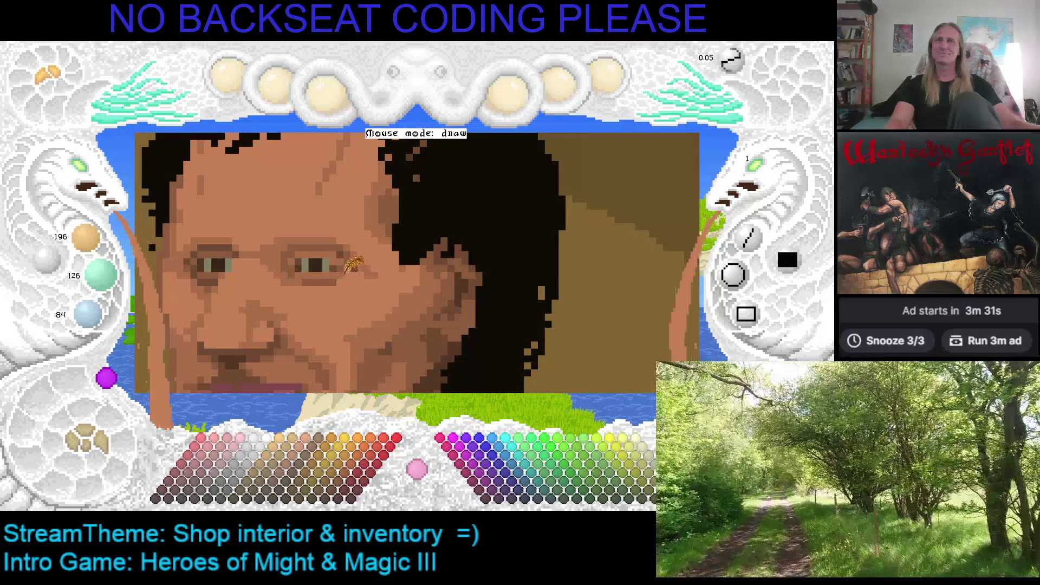
scroll(373, 266, down, 1)
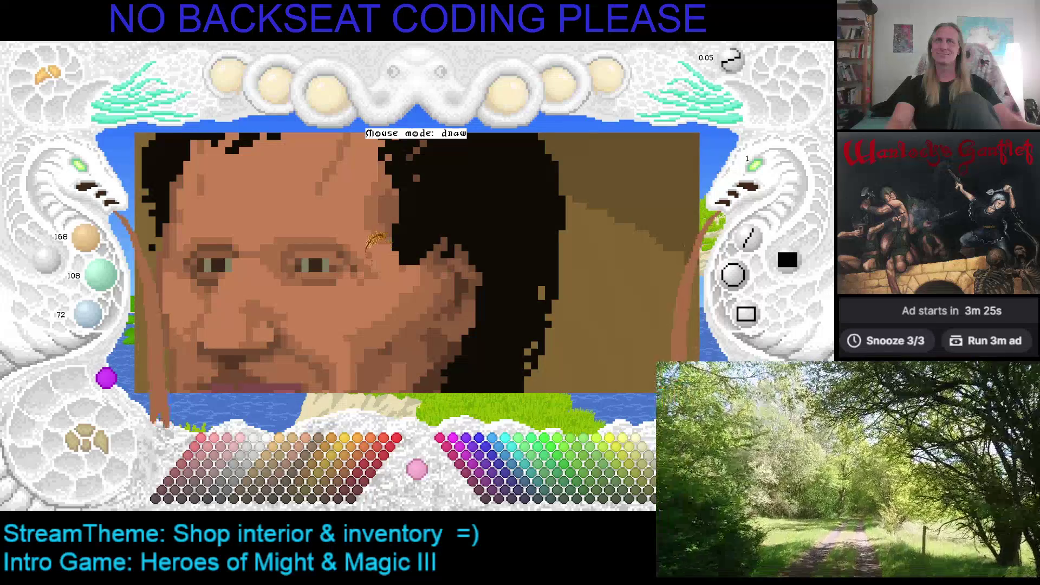
right_click(362, 250)
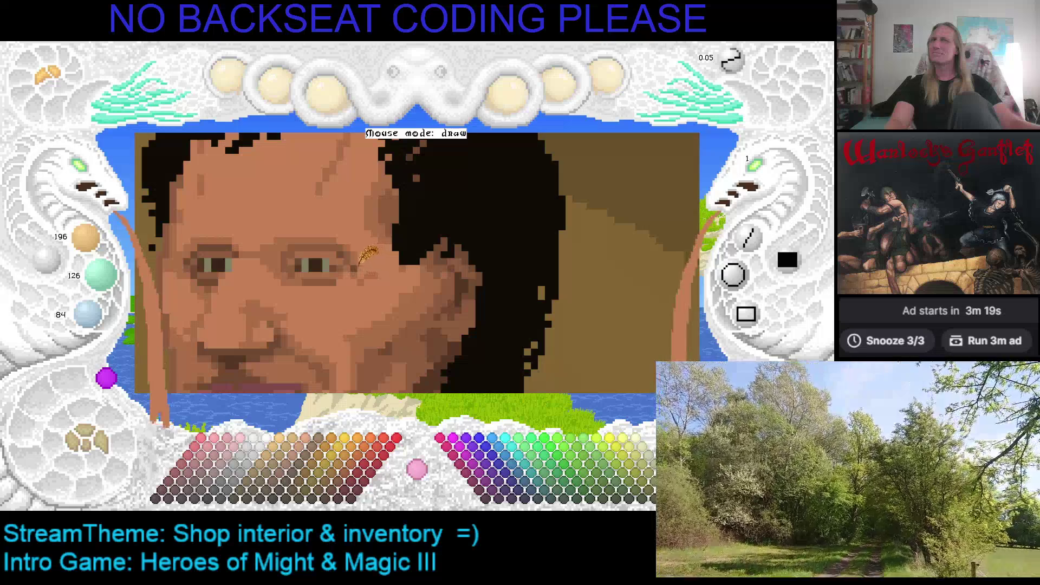
right_click(367, 265)
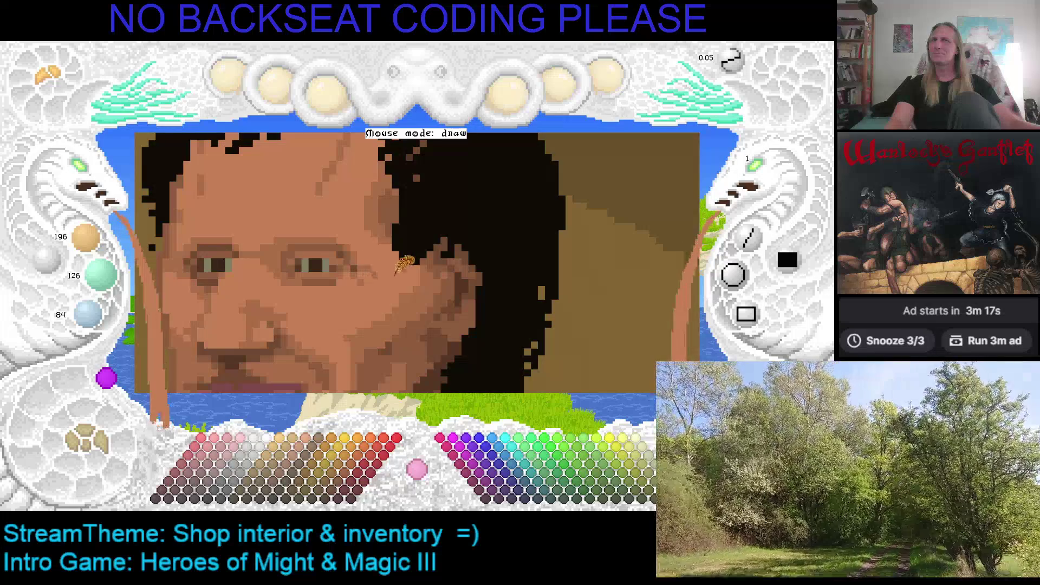
right_click(401, 238)
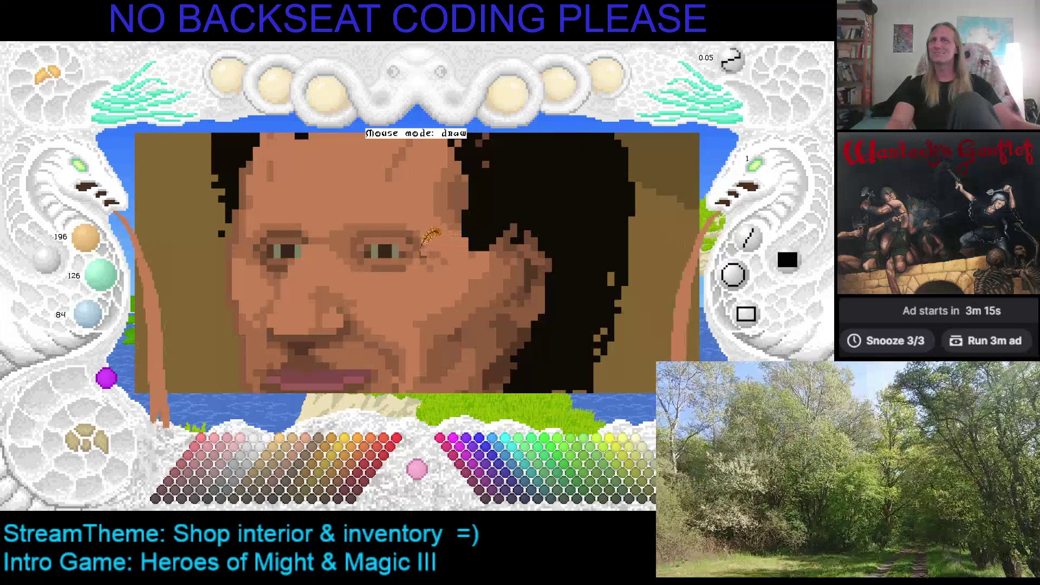
right_click(426, 241)
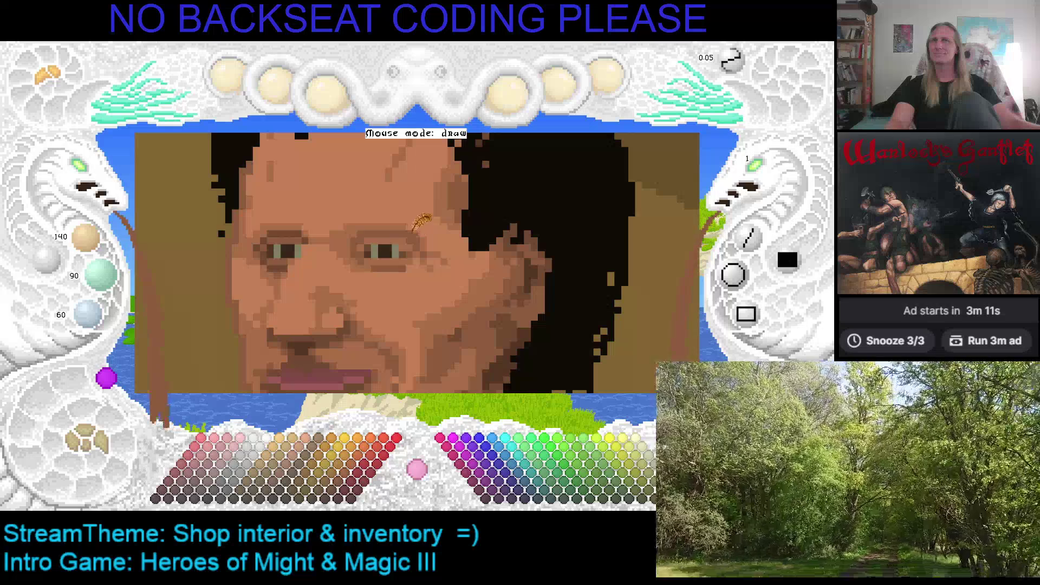
Step: Pick the shadow skin tone and paint a darker pixel on the eyebrow
right_click(416, 230)
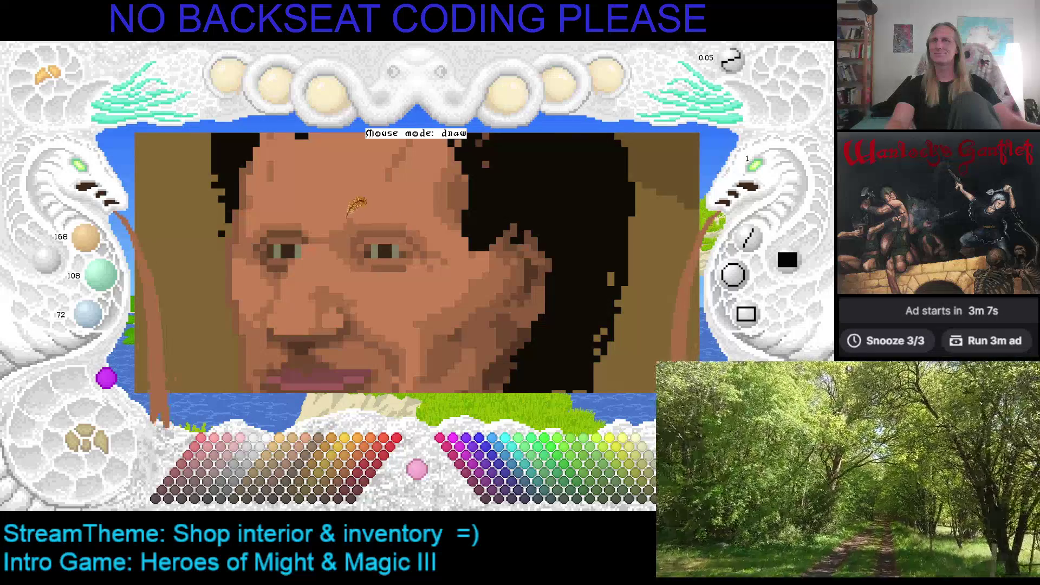
right_click(366, 228)
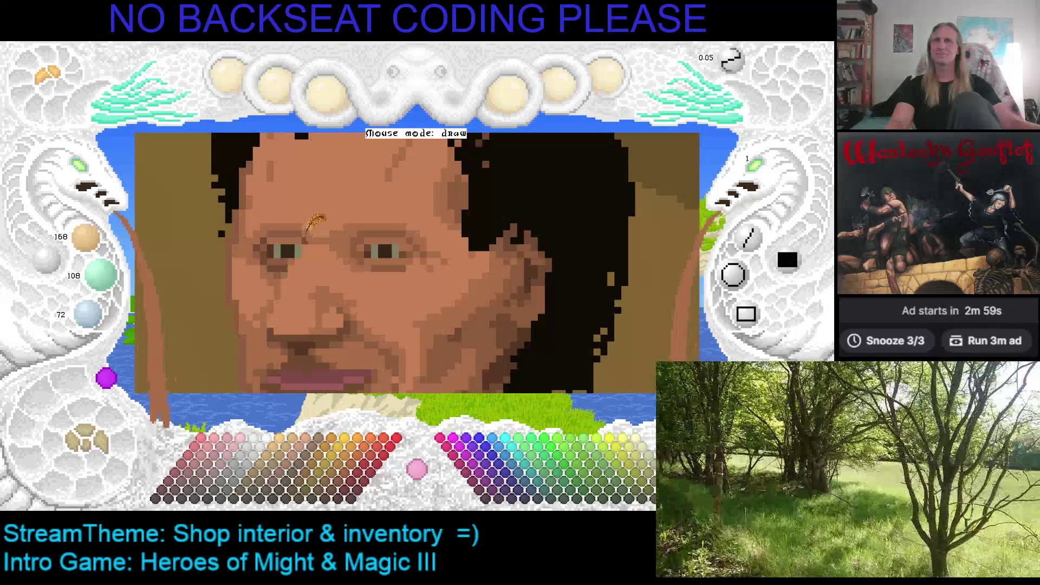
scroll(304, 242, down, 1)
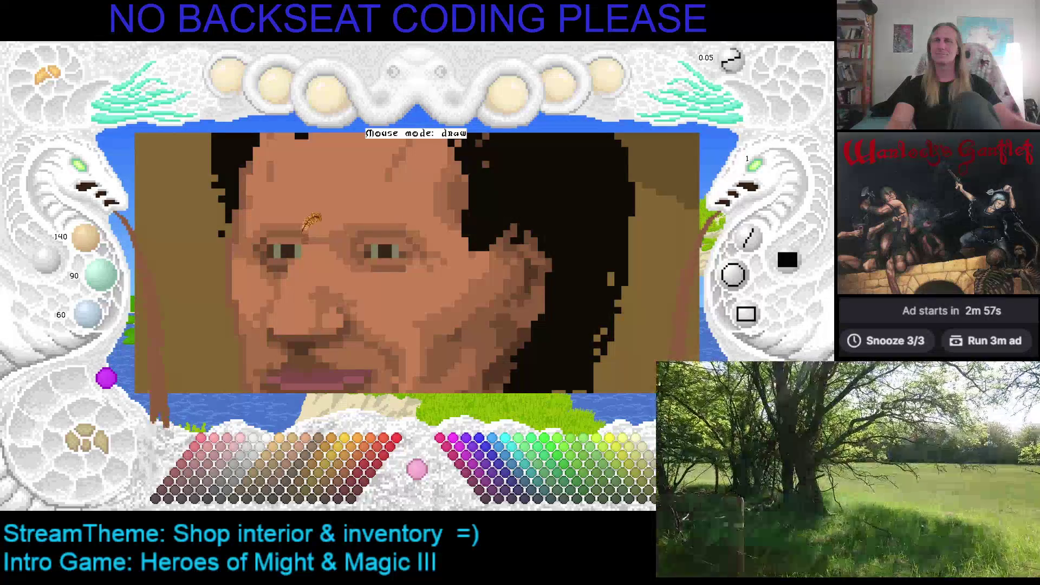
click(276, 239)
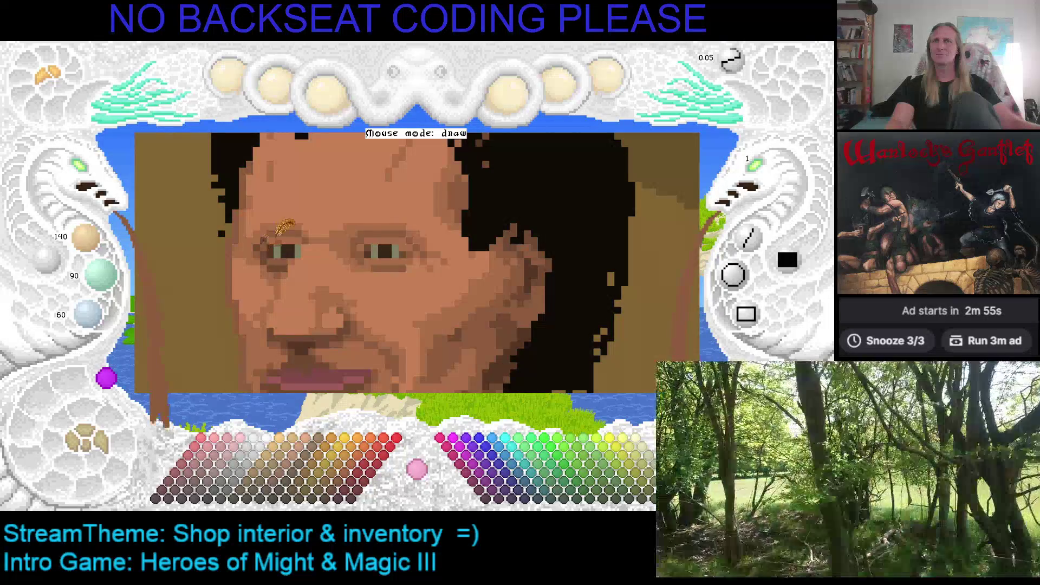
scroll(271, 242, up, 1)
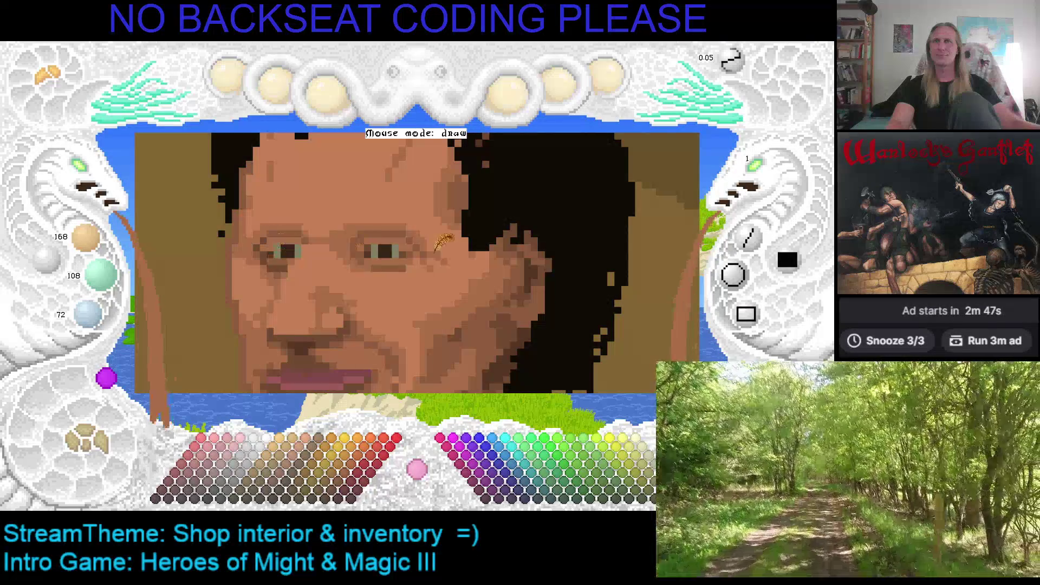
Step: Adjust the colour values and sample the lighter and lightest skin tones near the eyes
scroll(379, 244, down, 2)
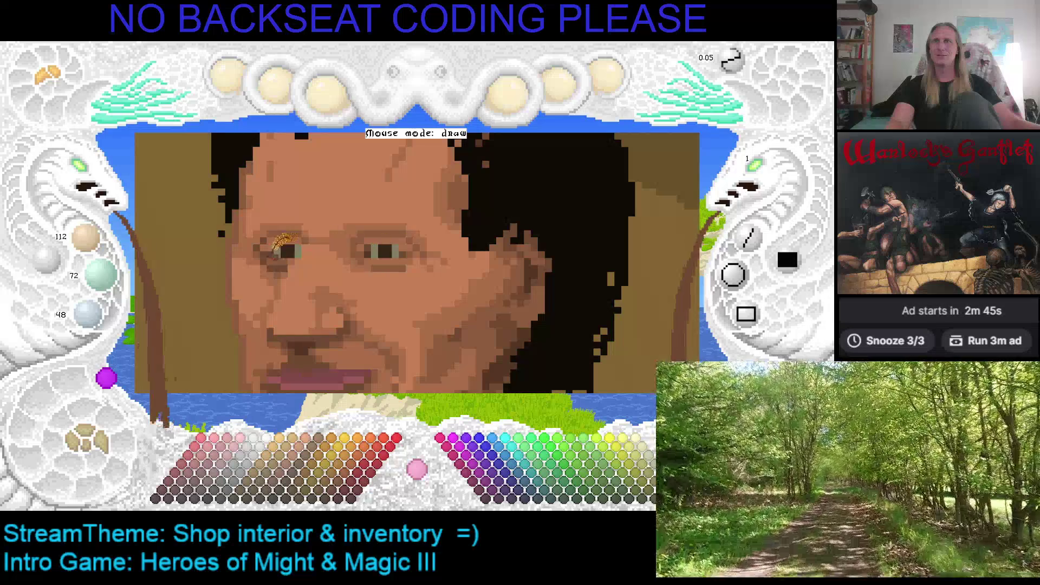
scroll(320, 249, up, 1)
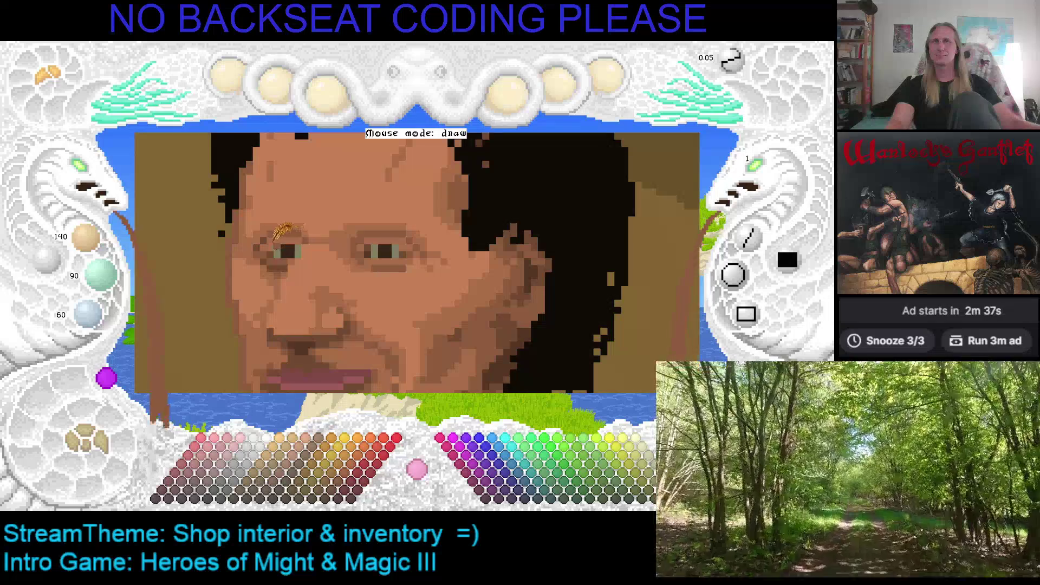
scroll(271, 238, up, 1)
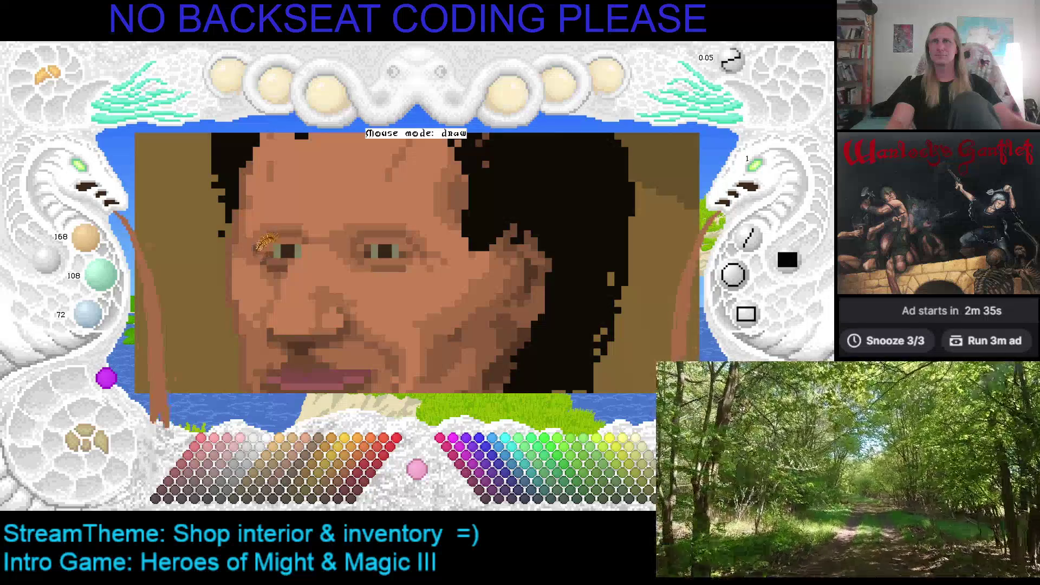
scroll(270, 234, down, 1)
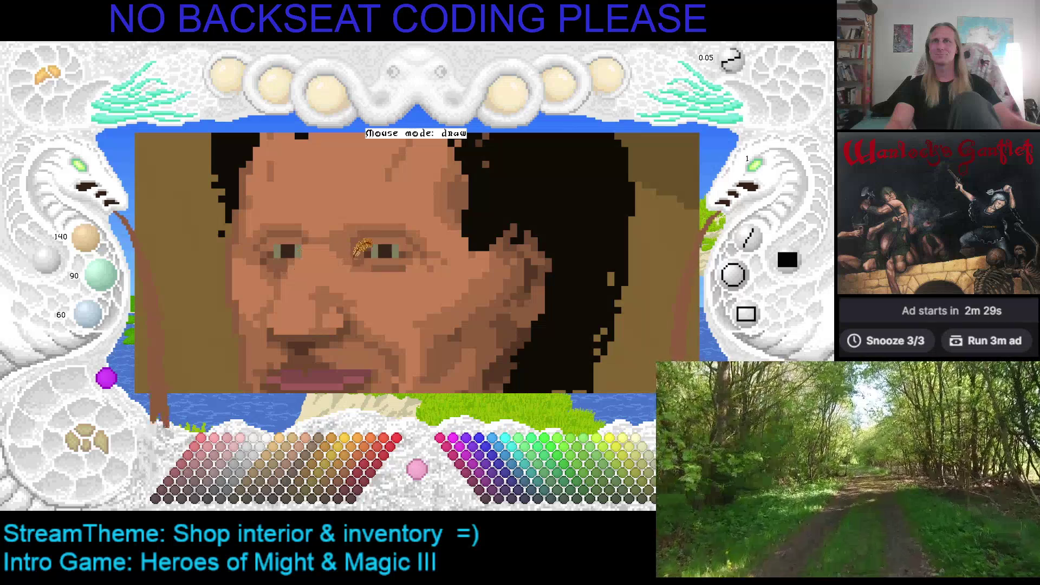
right_click(379, 246)
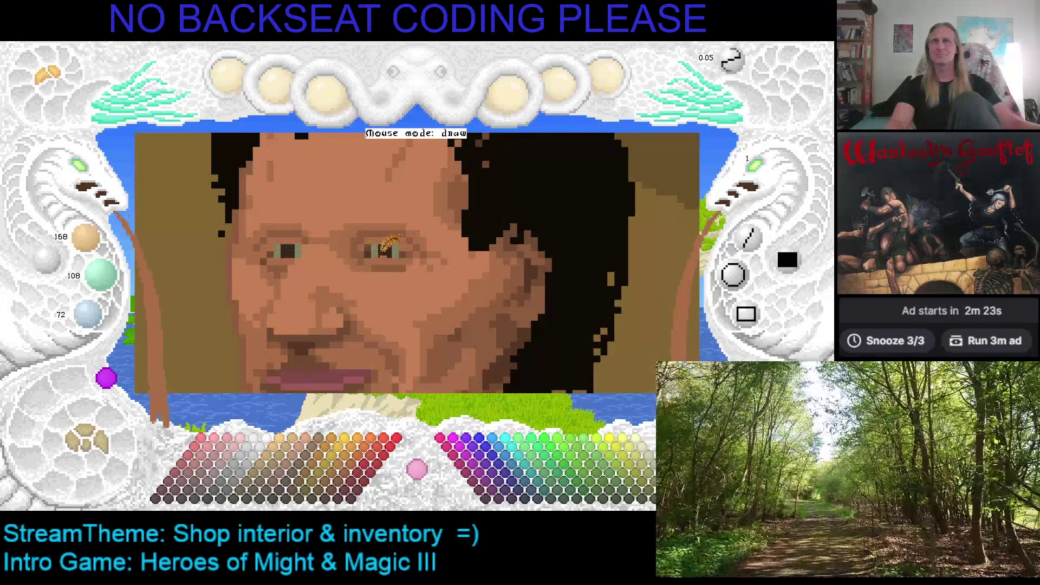
right_click(292, 254)
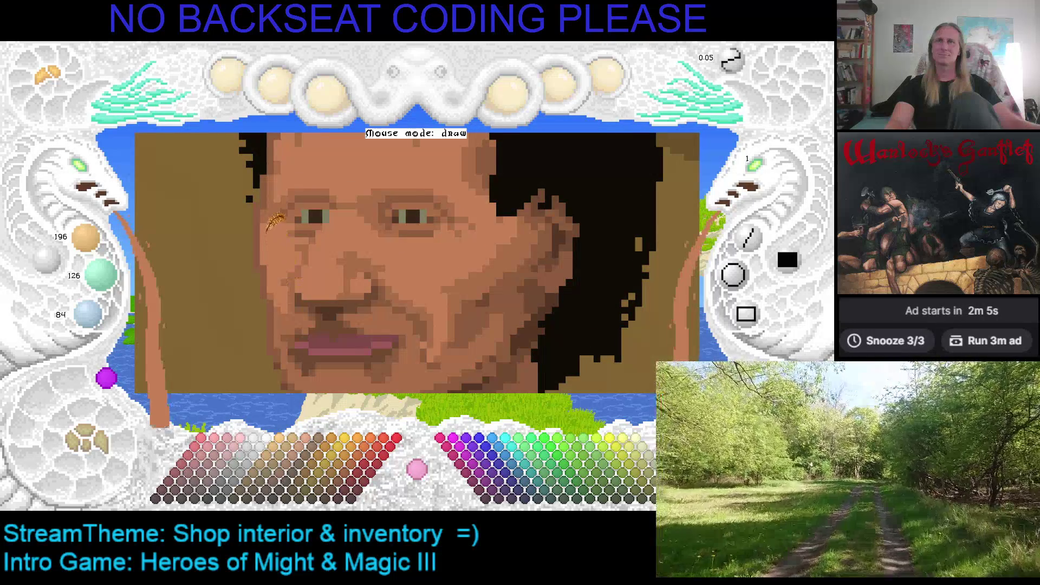
scroll(276, 201, down, 1)
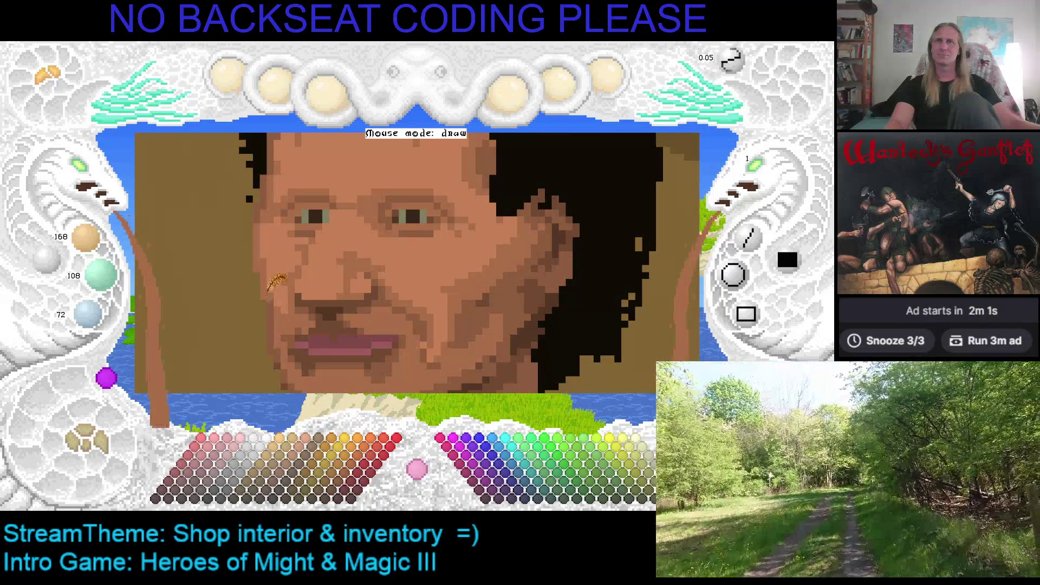
scroll(277, 243, up, 1)
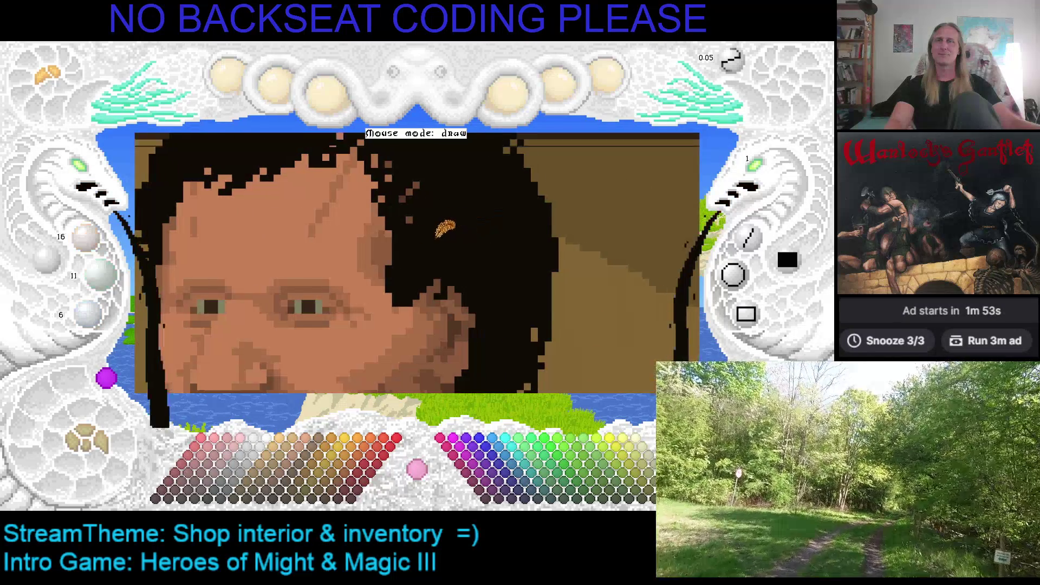
Step: Draw bold black eyebrows over both eyes and save the drawing
drag(323, 253, 384, 260)
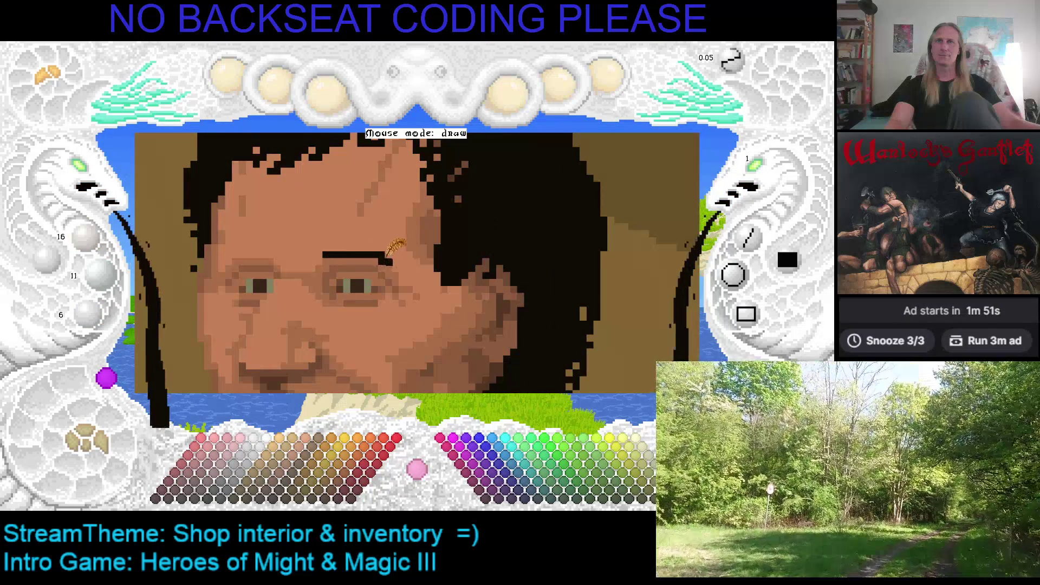
drag(234, 256, 279, 259)
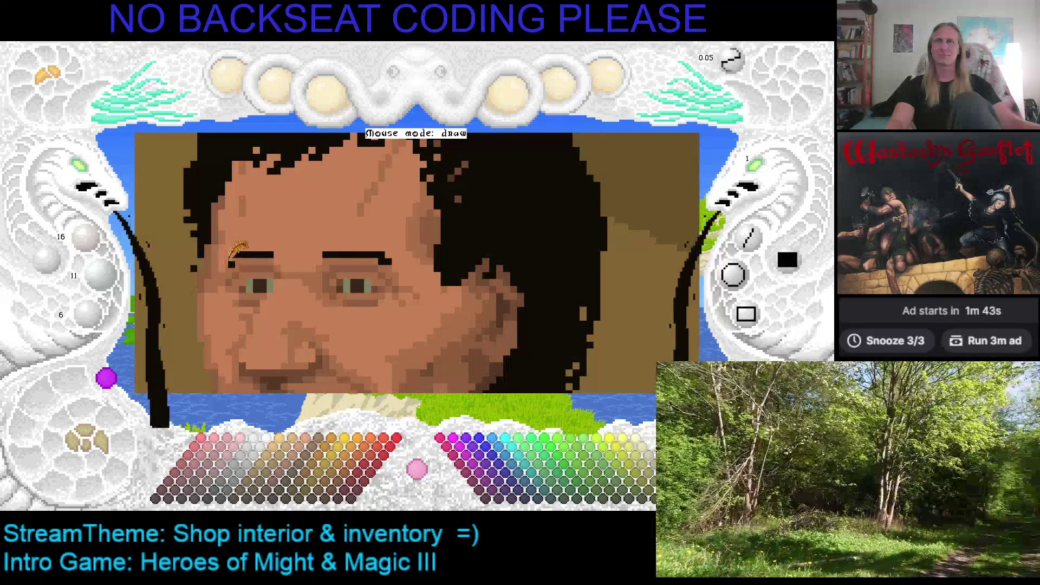
click(276, 255)
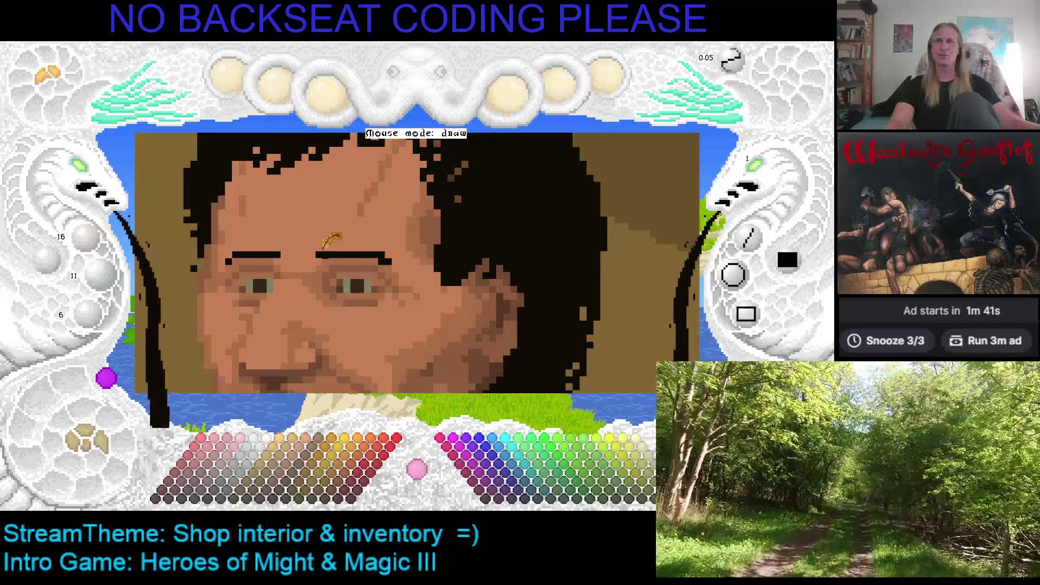
mouse_move(325, 246)
mouse_down()
mouse_move(431, 240)
mouse_move(413, 208)
mouse_up()
key(ctrl+s)
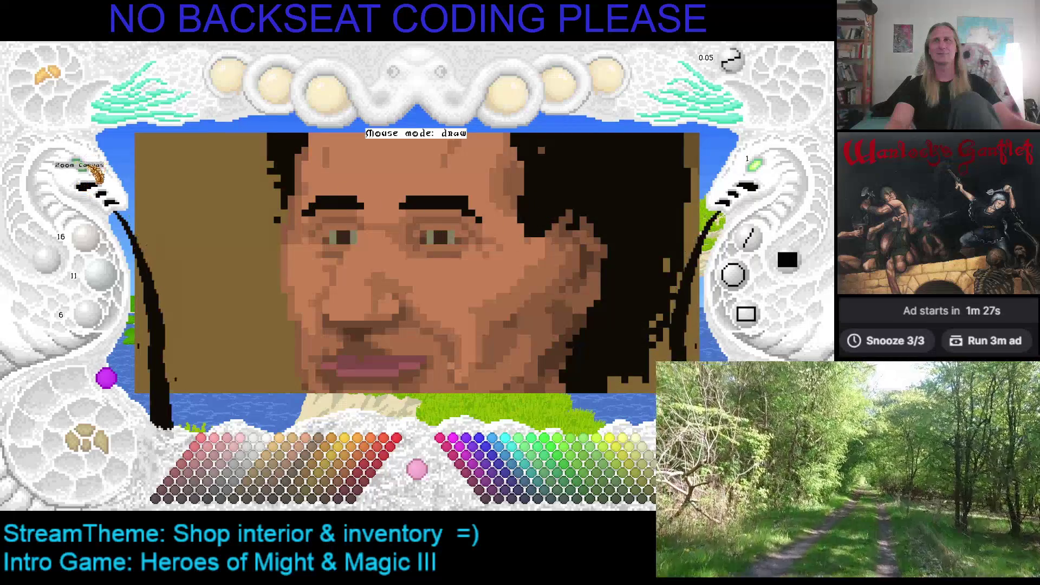
Step: Zoom in on the face, sample the lip colour, and choose a darker mauve swatch
click(84, 170)
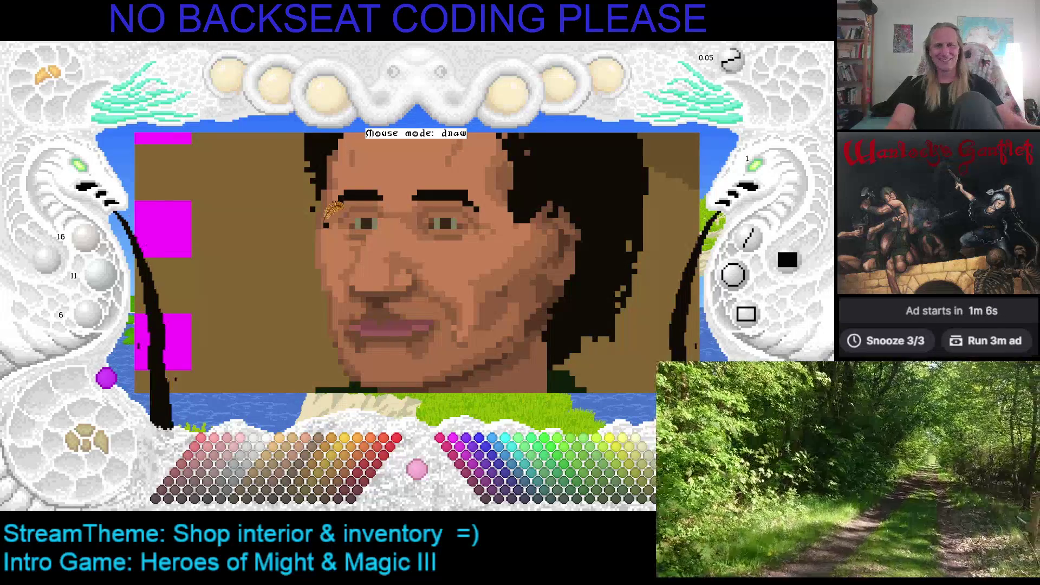
drag(398, 157, 379, 173)
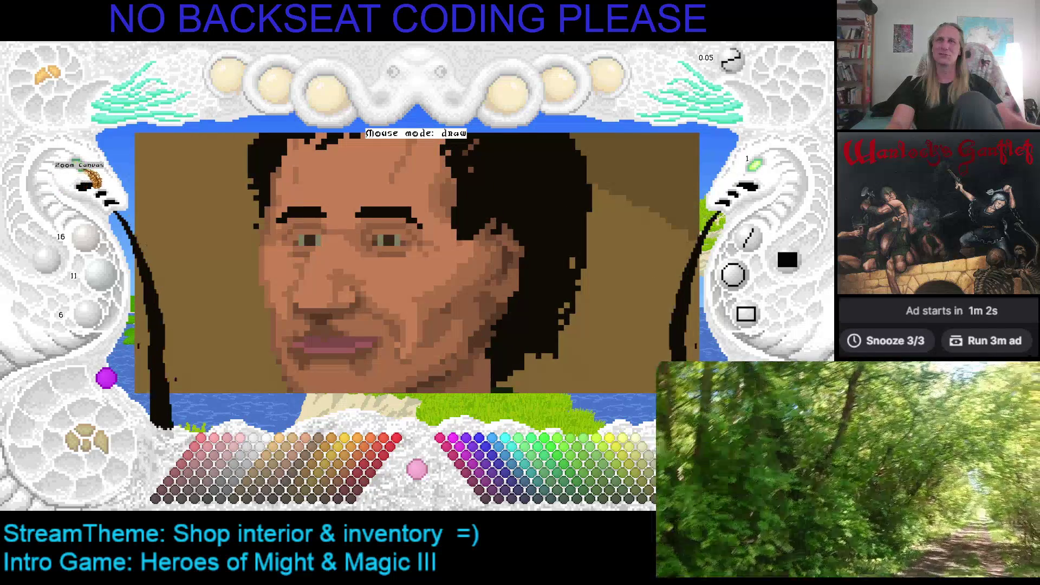
click(90, 182)
right_click(263, 234)
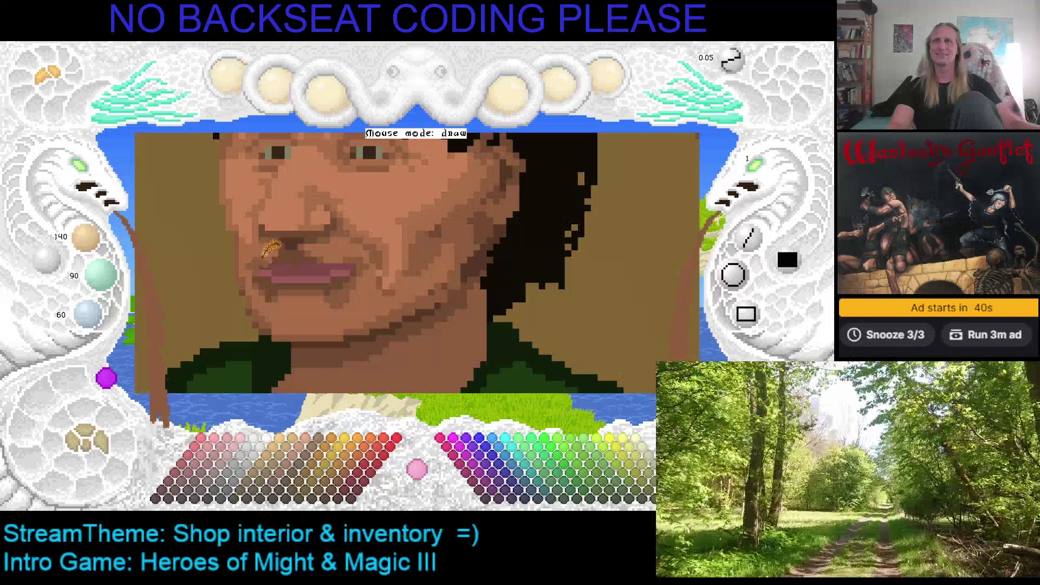
right_click(266, 262)
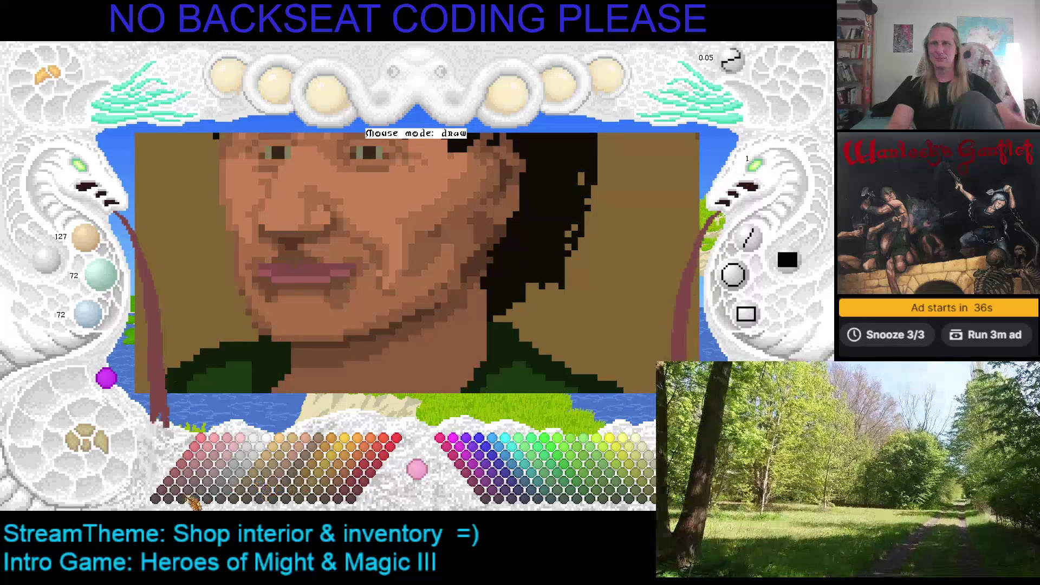
click(190, 495)
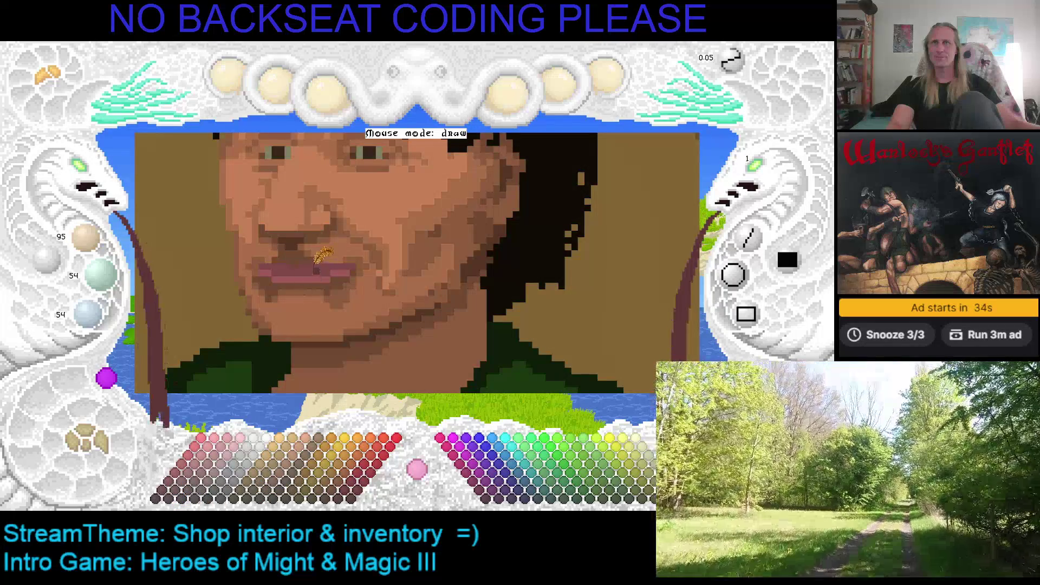
key(Left)
key(Up)
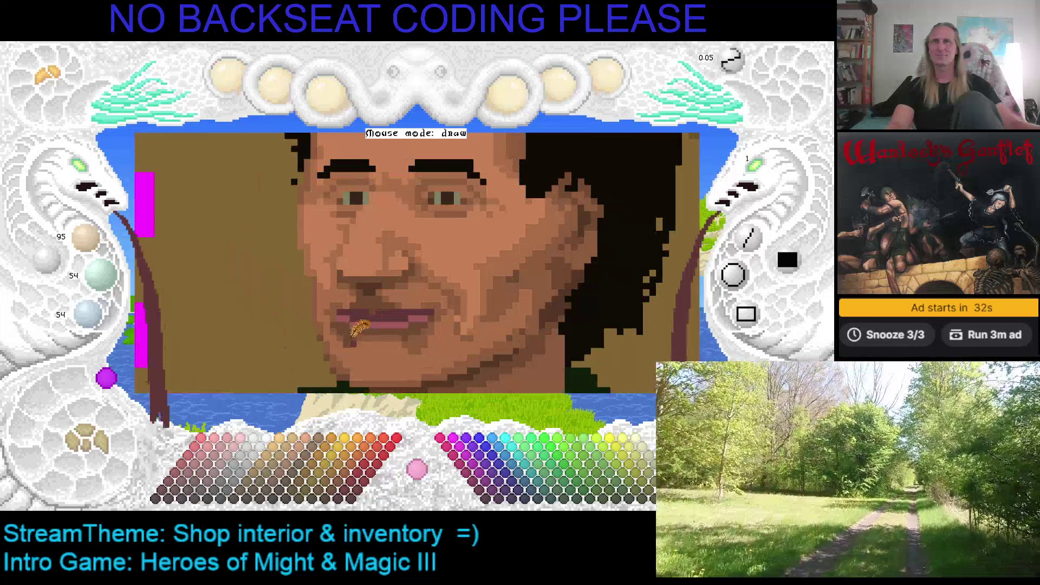
Step: Pan around the portrait and save it
scroll(152, 183, up, 3)
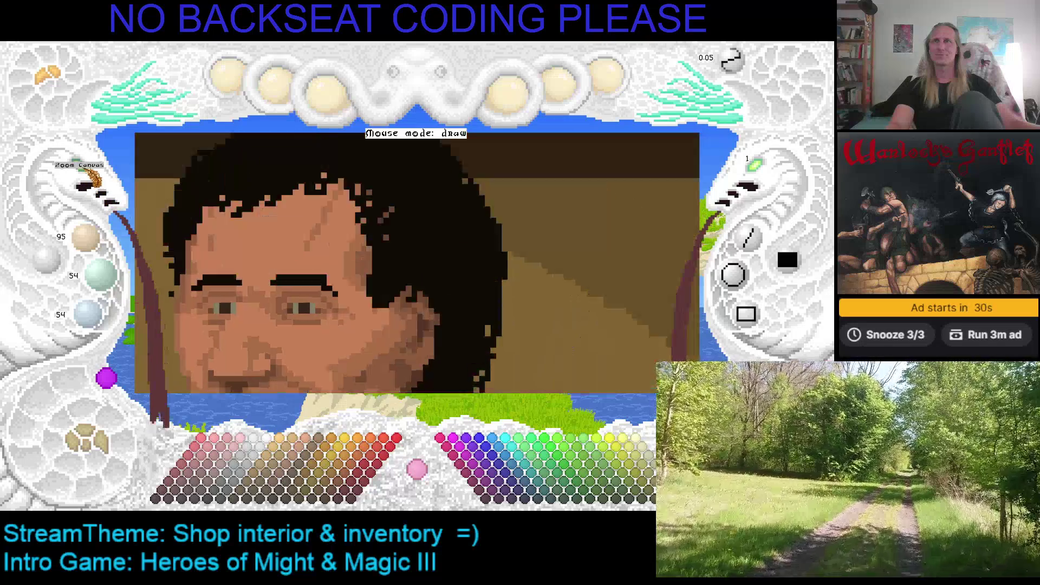
scroll(152, 183, down, 4)
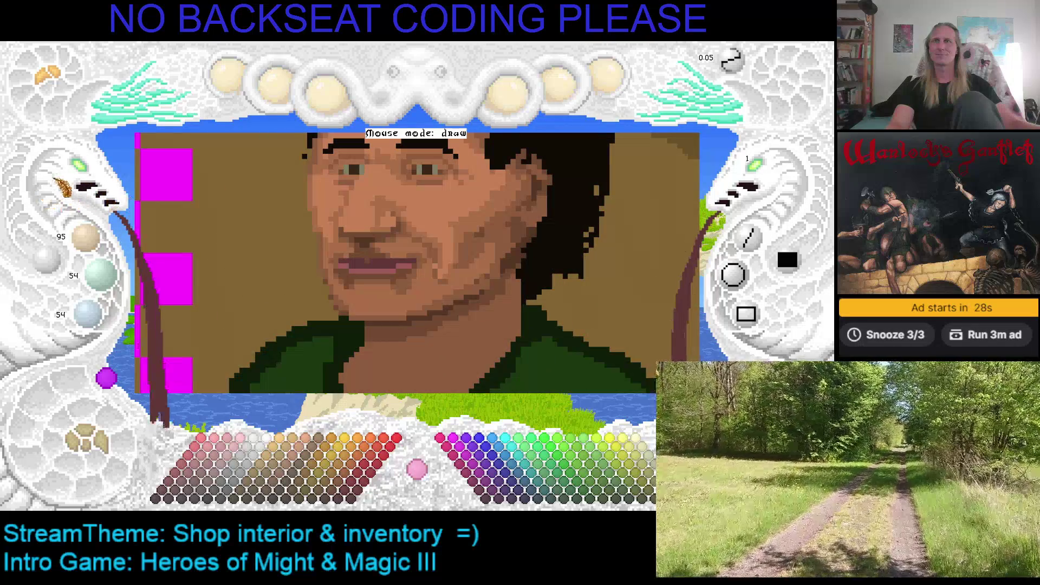
scroll(58, 187, up, 2)
scroll(58, 187, down, 3)
key(Left)
key(Down)
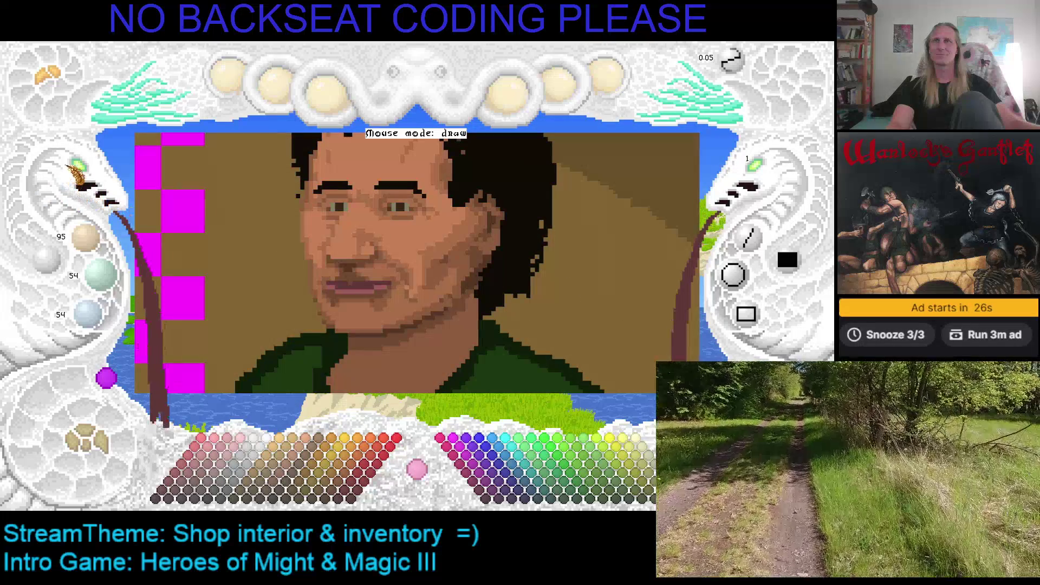
scroll(76, 173, up, 2)
scroll(76, 173, down, 2)
key(ctrl+s)
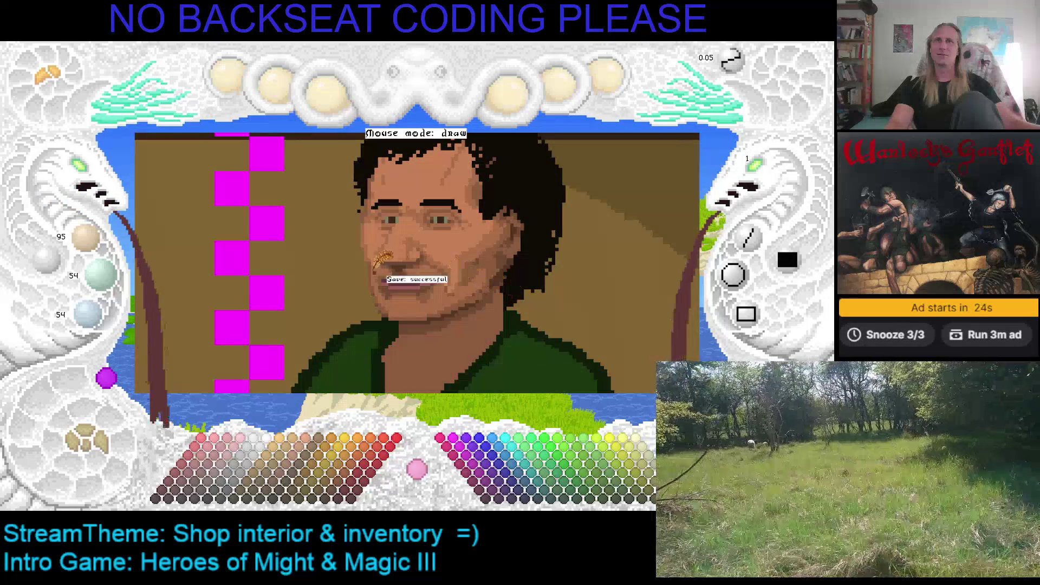
Step: Pan down to the green shirt and zoom out to the whole shop counter scene
scroll(101, 187, down, 2)
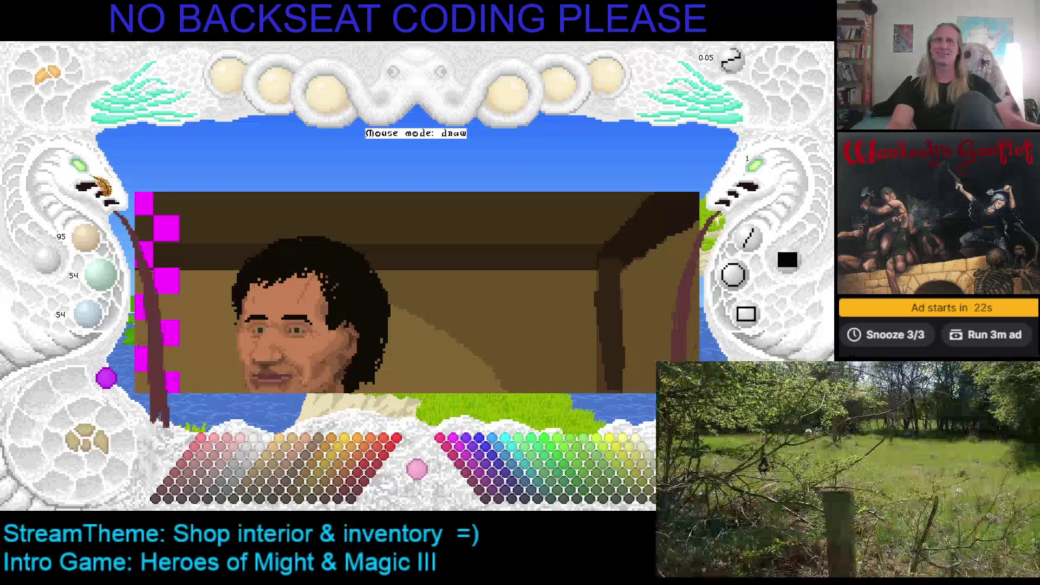
key(Left)
key(Down)
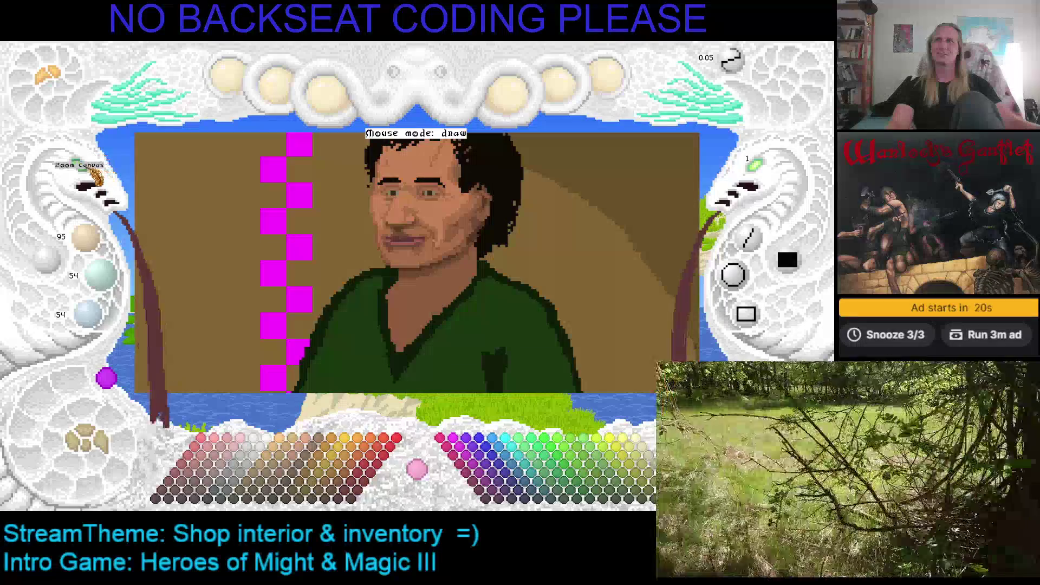
click(96, 174)
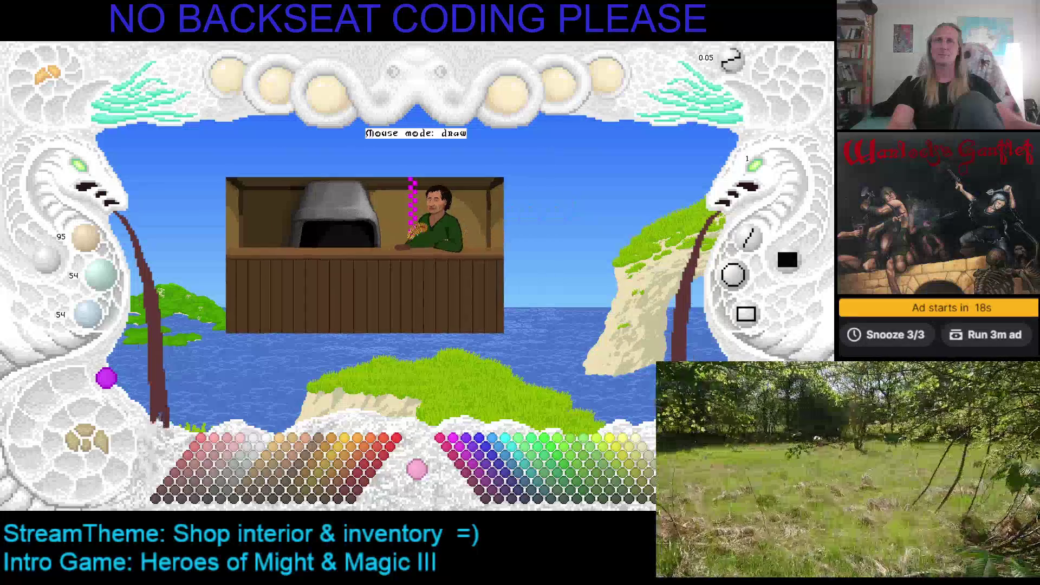
click(89, 173)
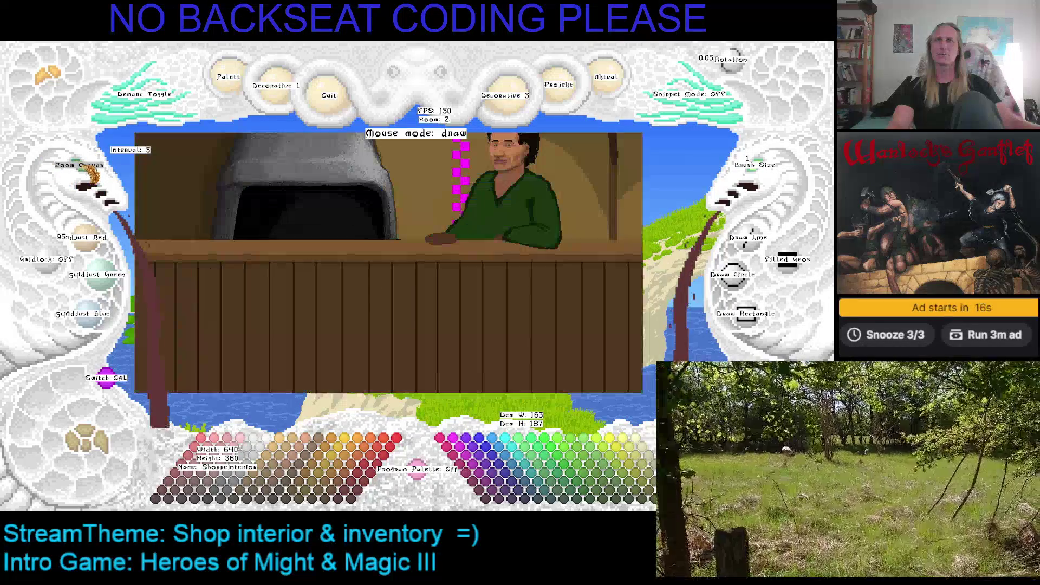
Step: Zoom the canvas to 4x, then back to 3x to frame the shopkeeper and counter
click(89, 173)
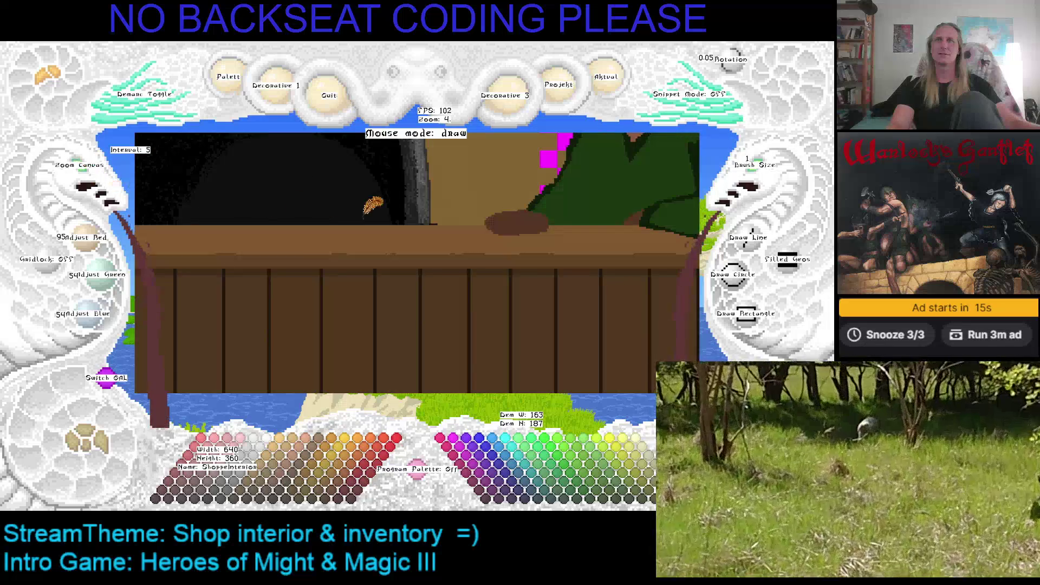
right_click(89, 173)
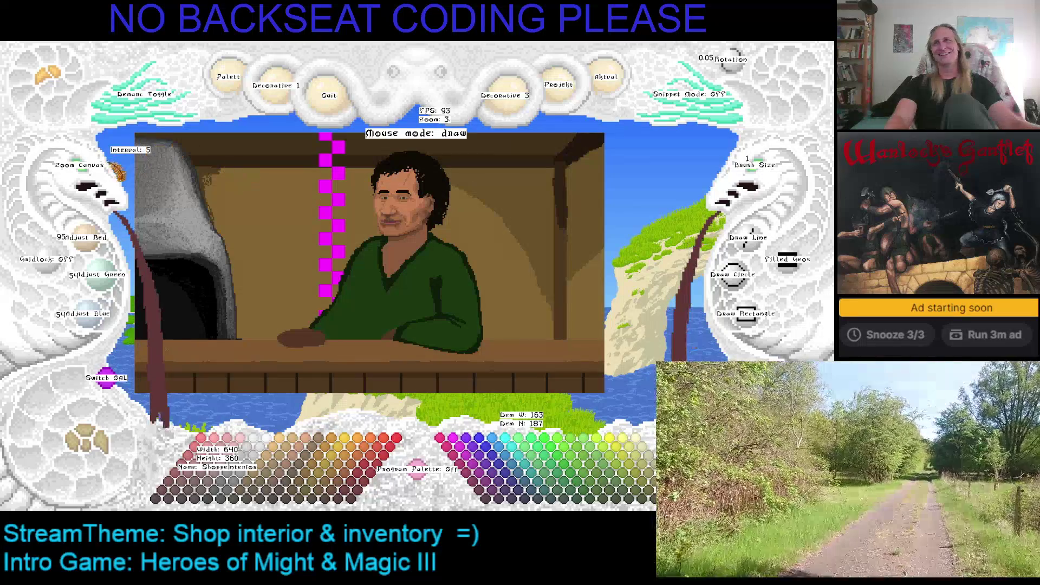
scroll(97, 179, up, 4)
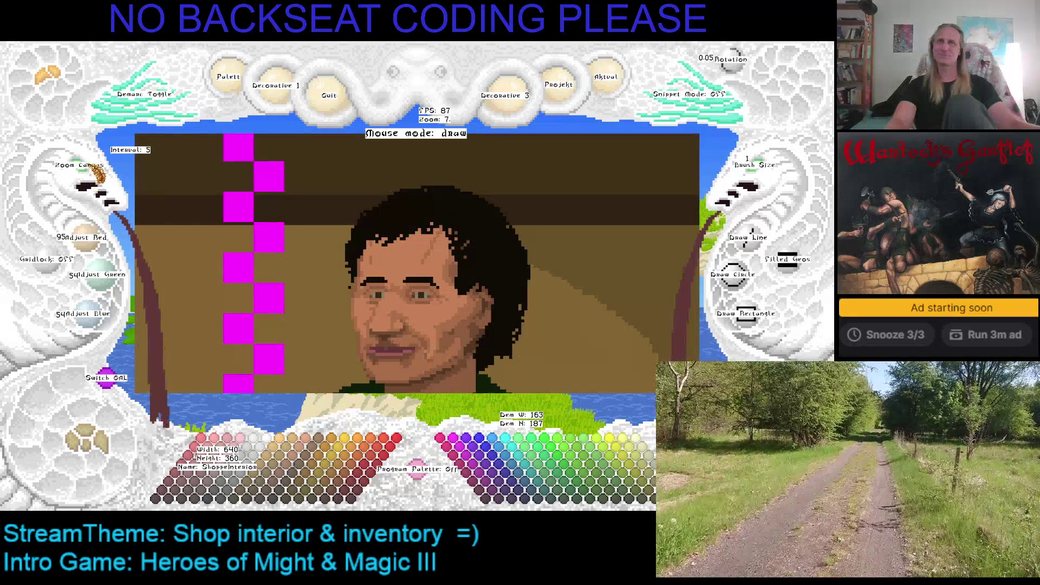
scroll(92, 172, up, 3)
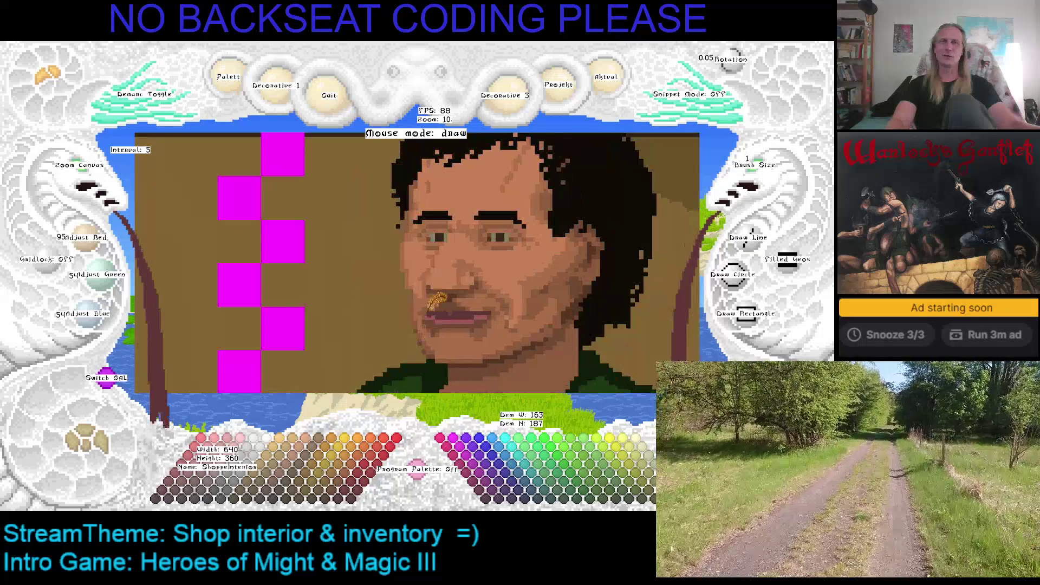
right_click(422, 233)
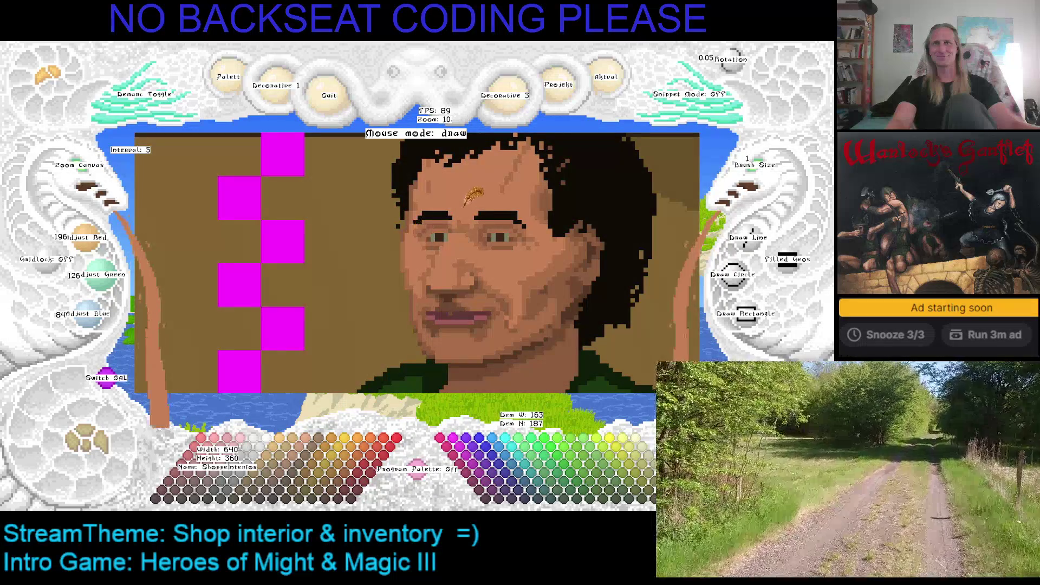
right_click(415, 209)
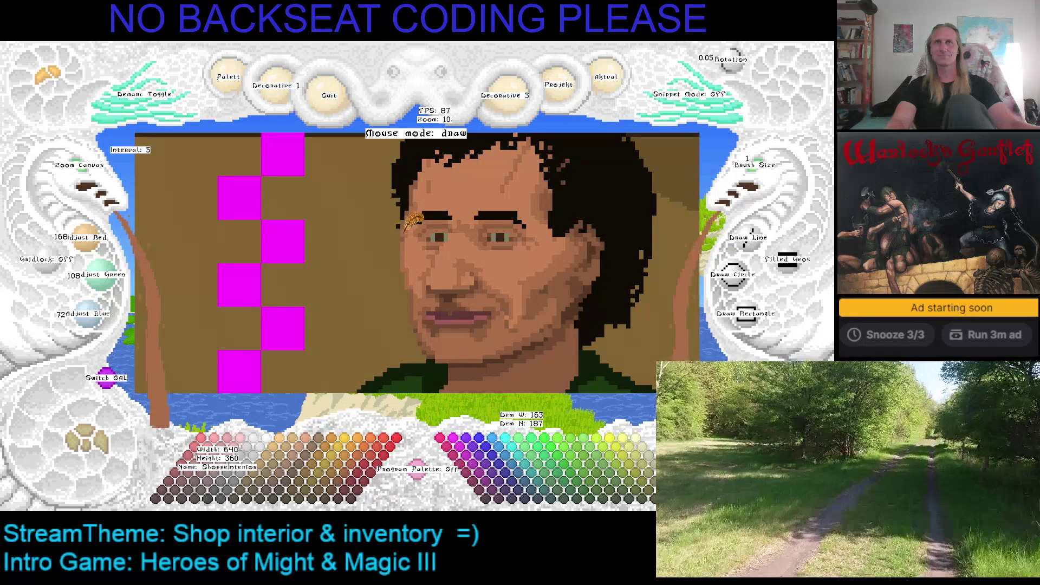
key(ctrl+s)
right_click(413, 201)
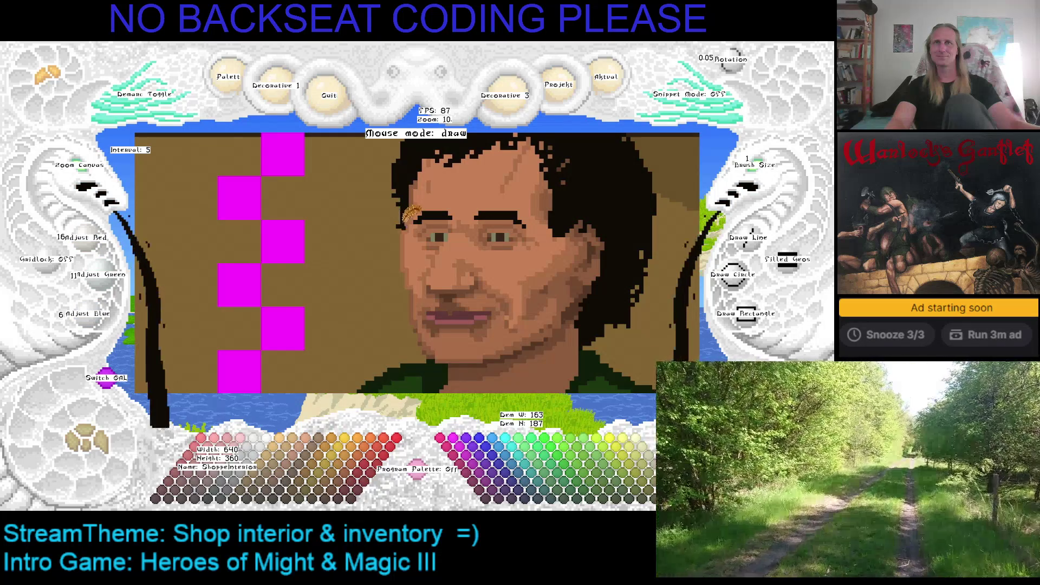
key(Down)
key(Right)
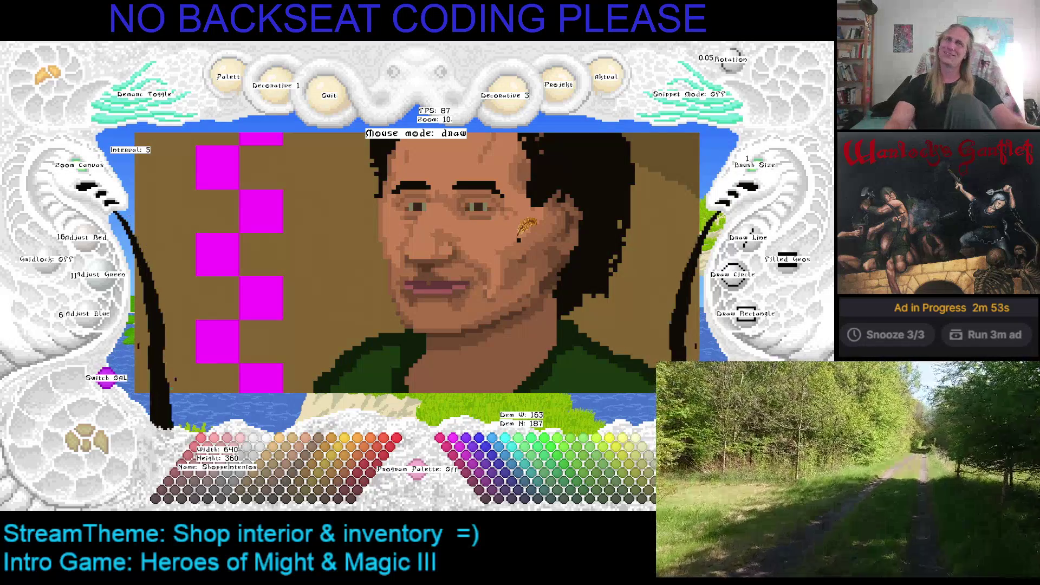
right_click(525, 225)
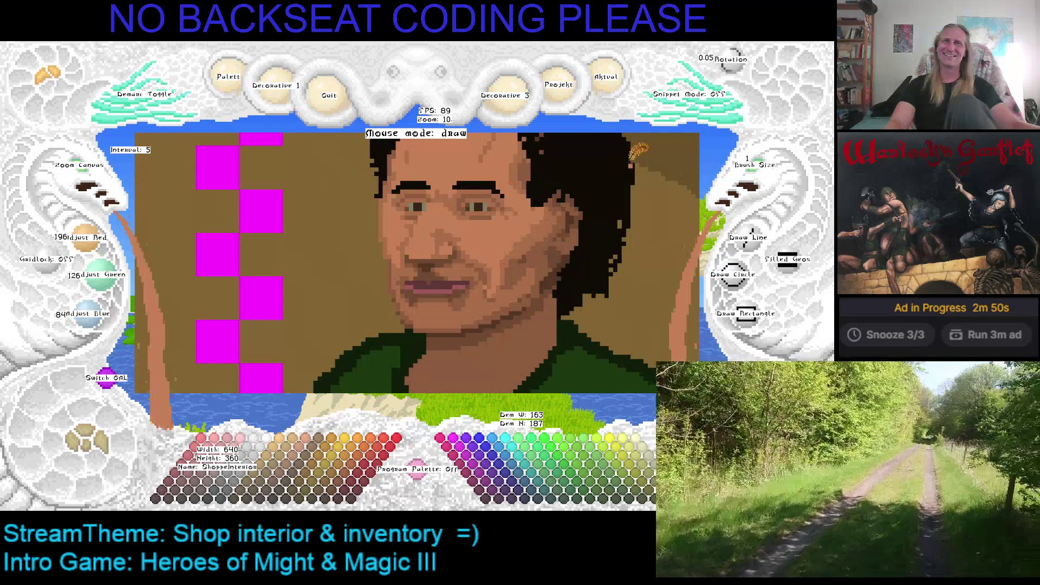
mouse_move(591, 162)
mouse_down()
mouse_move(541, 206)
mouse_move(471, 220)
mouse_up()
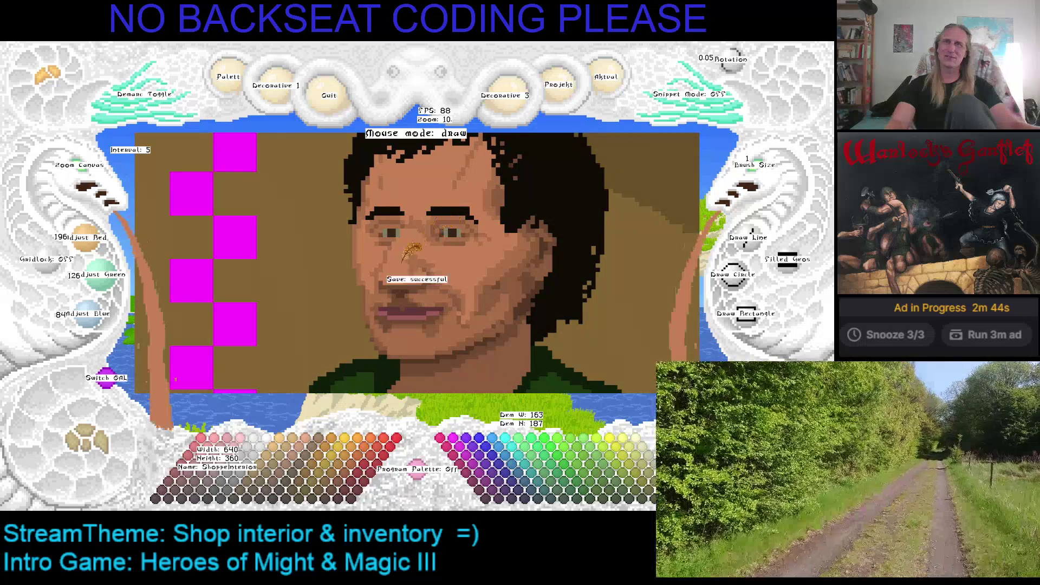
drag(406, 257, 346, 261)
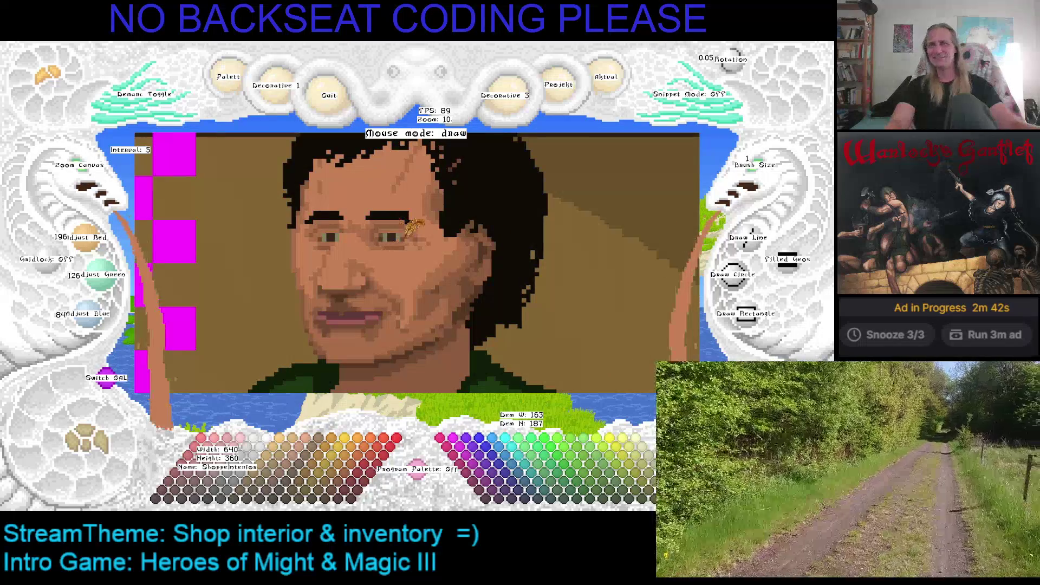
scroll(79, 168, down, 3)
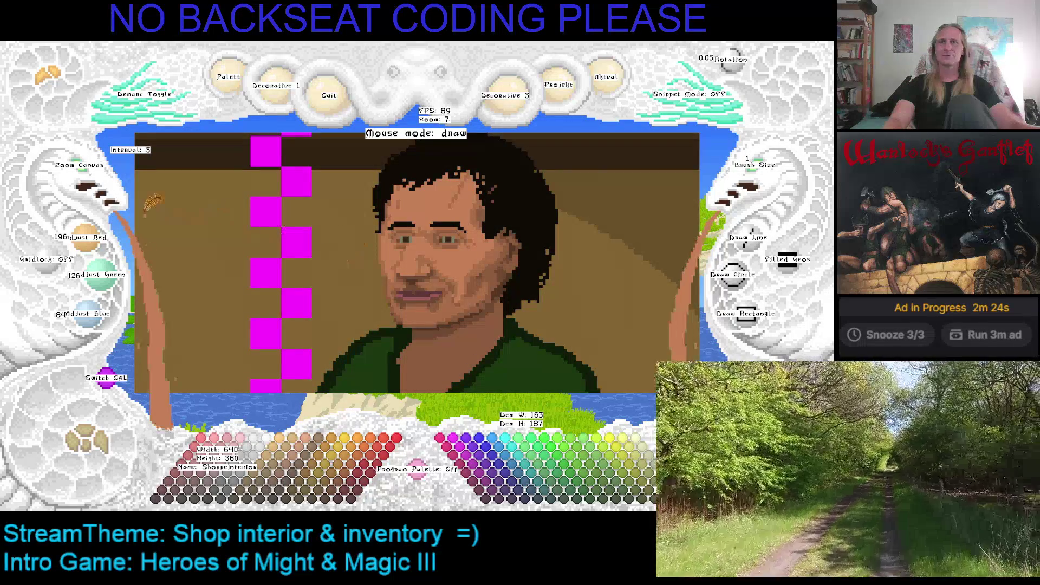
Step: Zoom the canvas from 10 to 17 and pan up onto the shopkeeper's mouth
scroll(82, 179, up, 3)
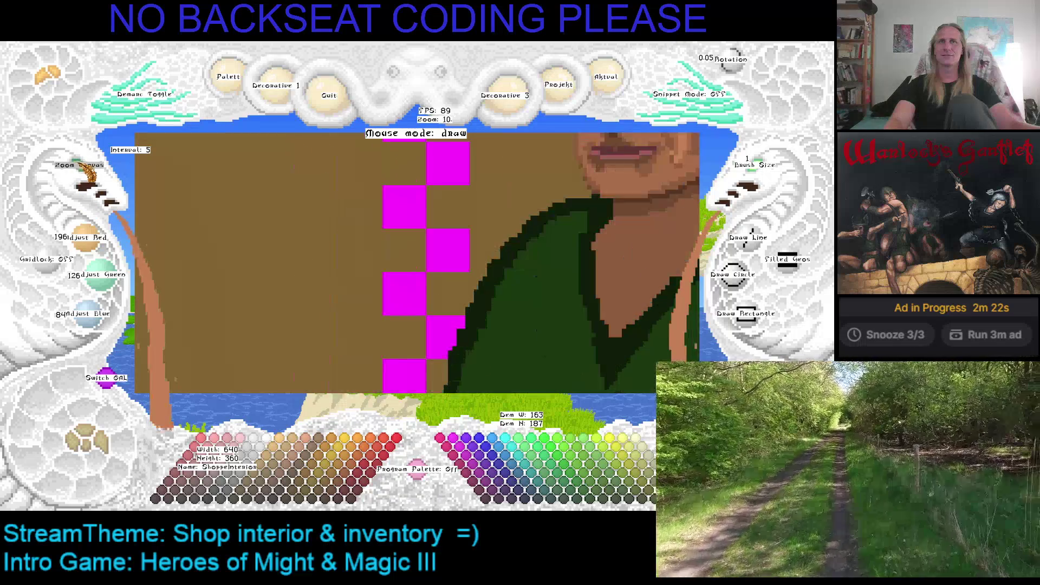
scroll(292, 189, down, 2)
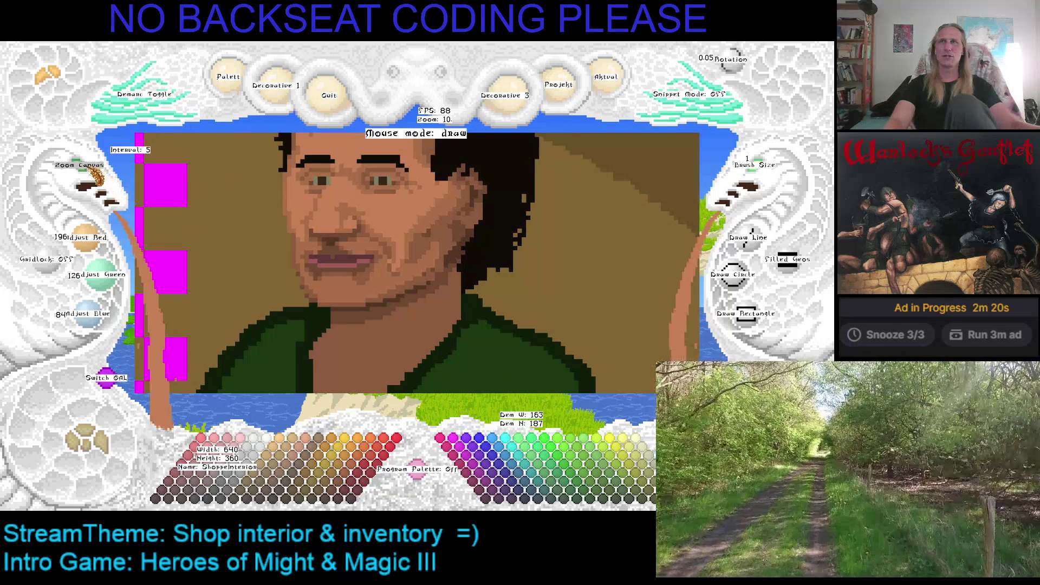
scroll(92, 174, up, 5)
key(Right)
key(Up)
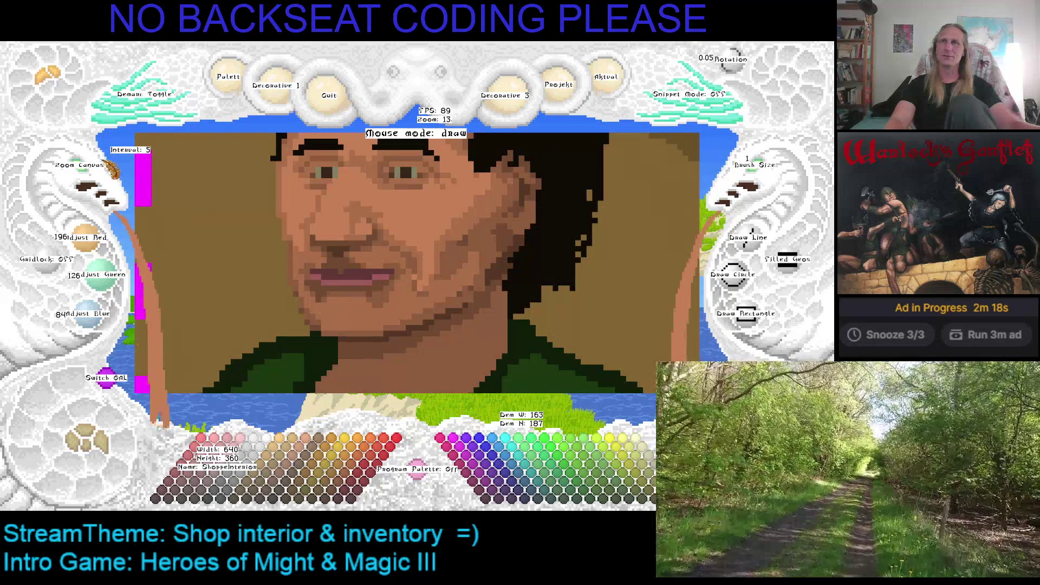
scroll(92, 173, up, 2)
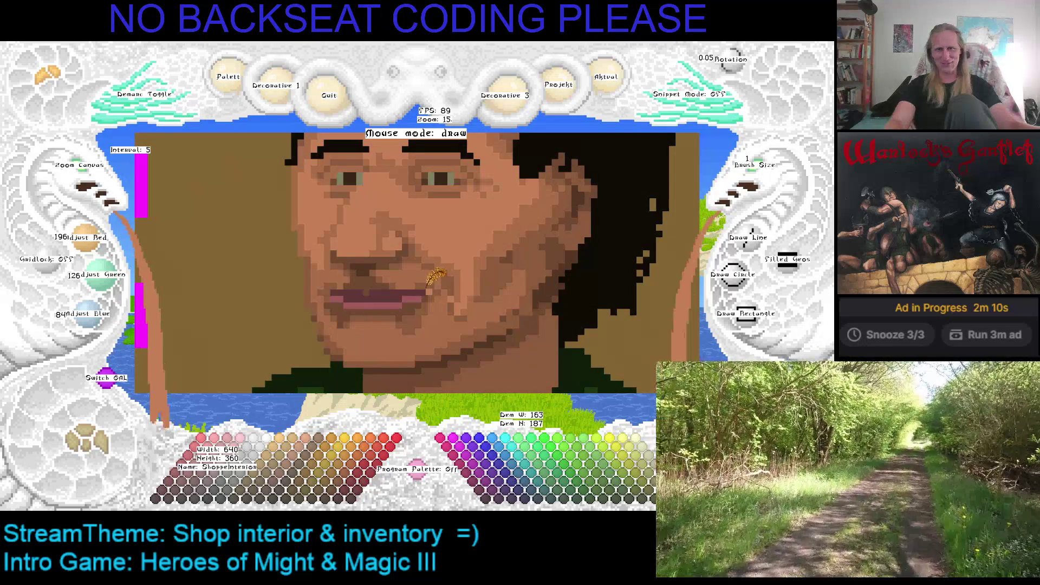
scroll(379, 254, down, 1)
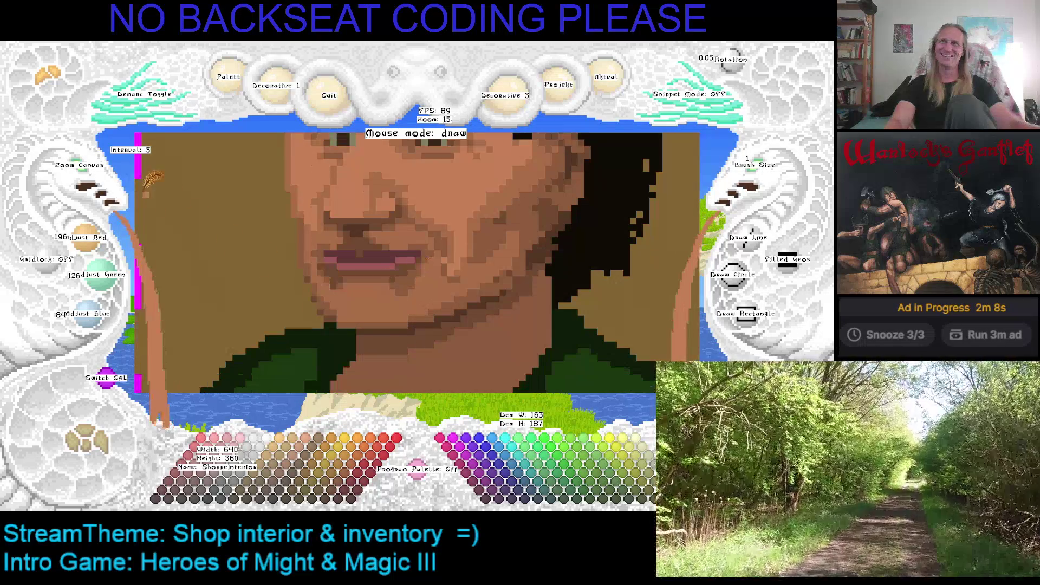
scroll(94, 176, up, 2)
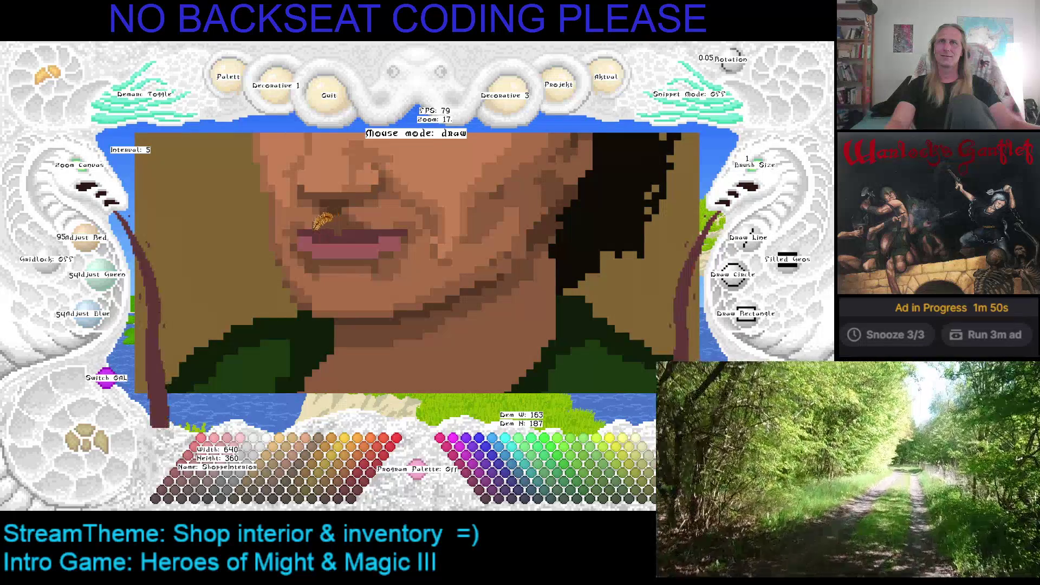
Step: Paint a darker line along the lips and save the portrait
drag(325, 233, 393, 230)
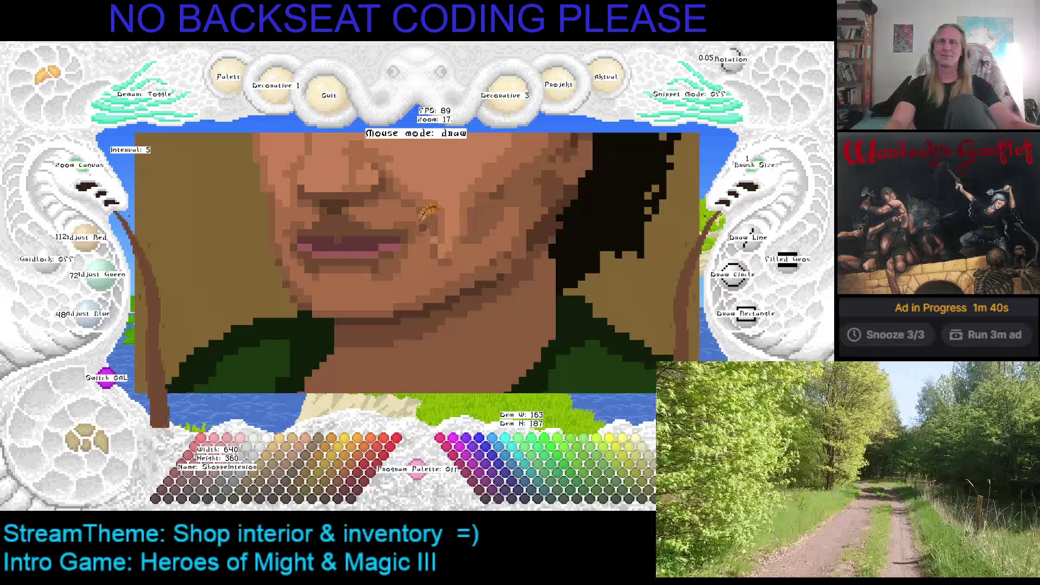
key(Up)
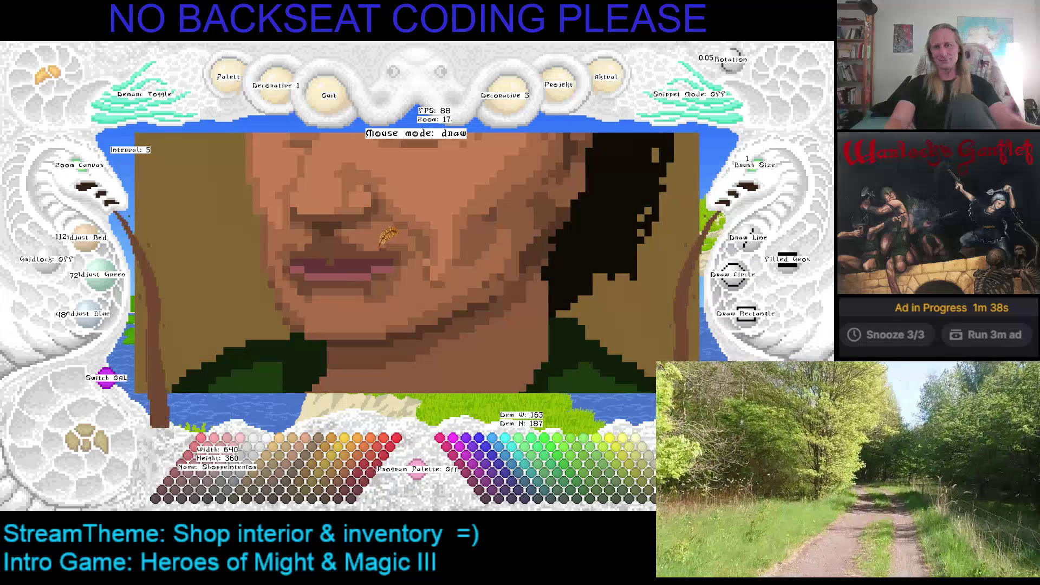
key(ctrl+s)
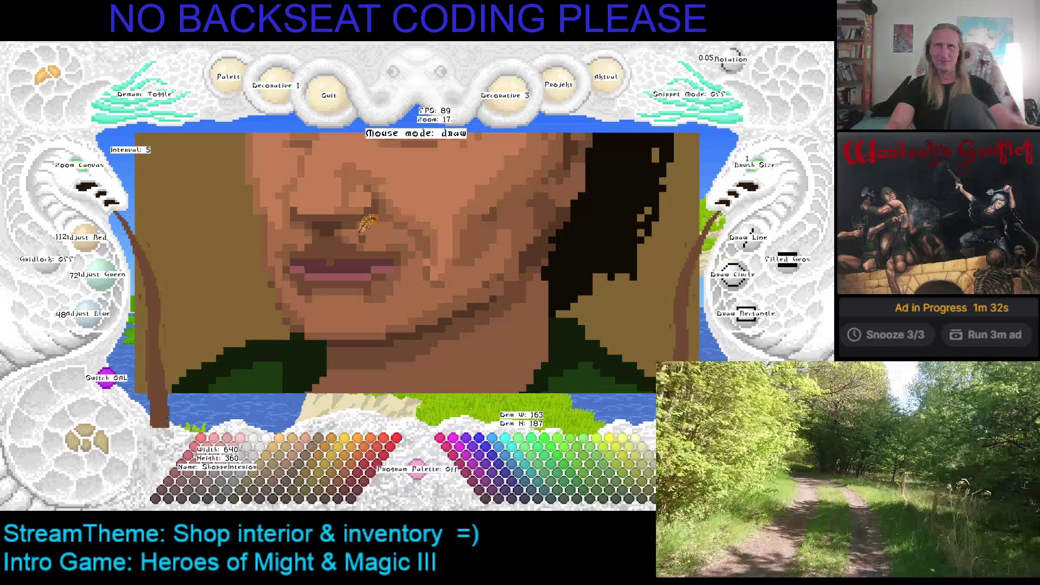
Step: Sample lighter and darker face tones, ending on the light skin tone 196/126/84
key(Up)
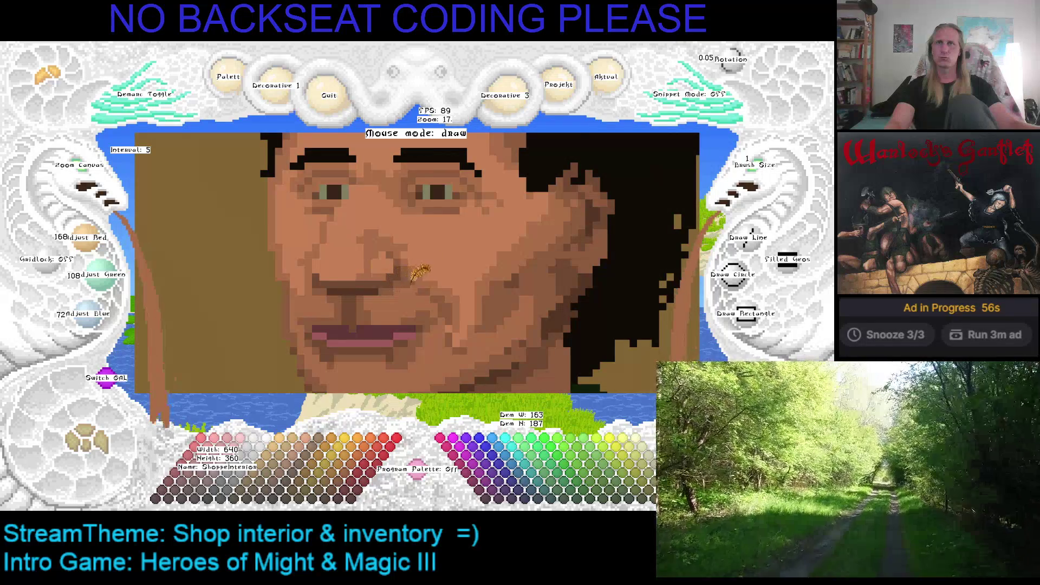
scroll(417, 273, down, 1)
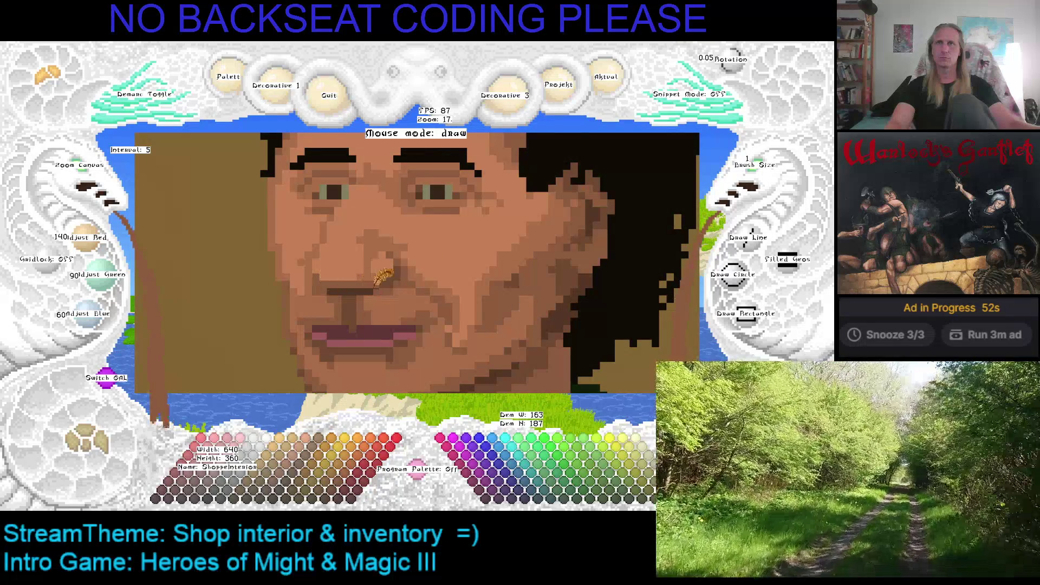
right_click(308, 284)
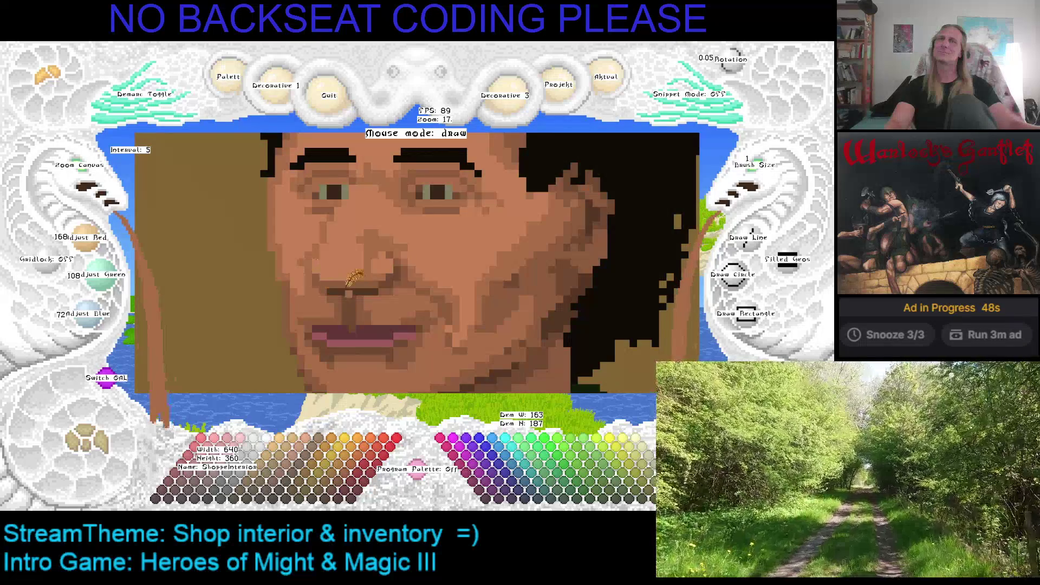
right_click(406, 282)
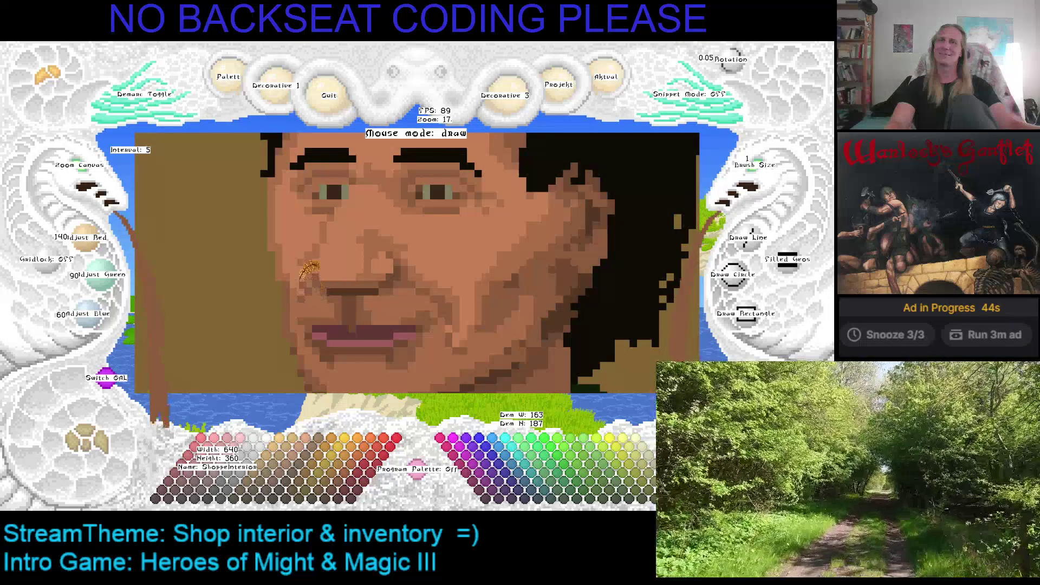
right_click(307, 297)
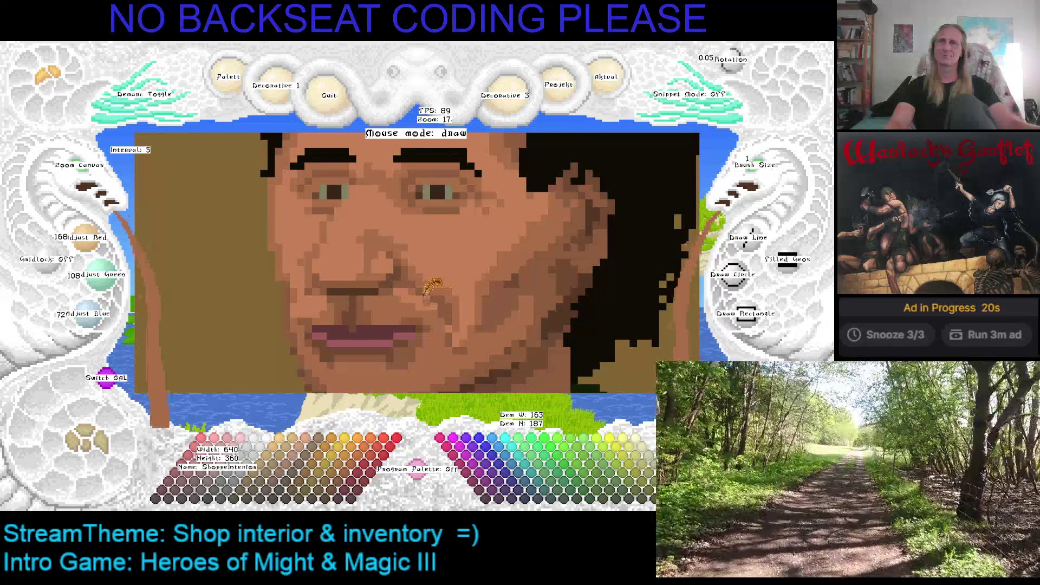
drag(401, 290, 379, 223)
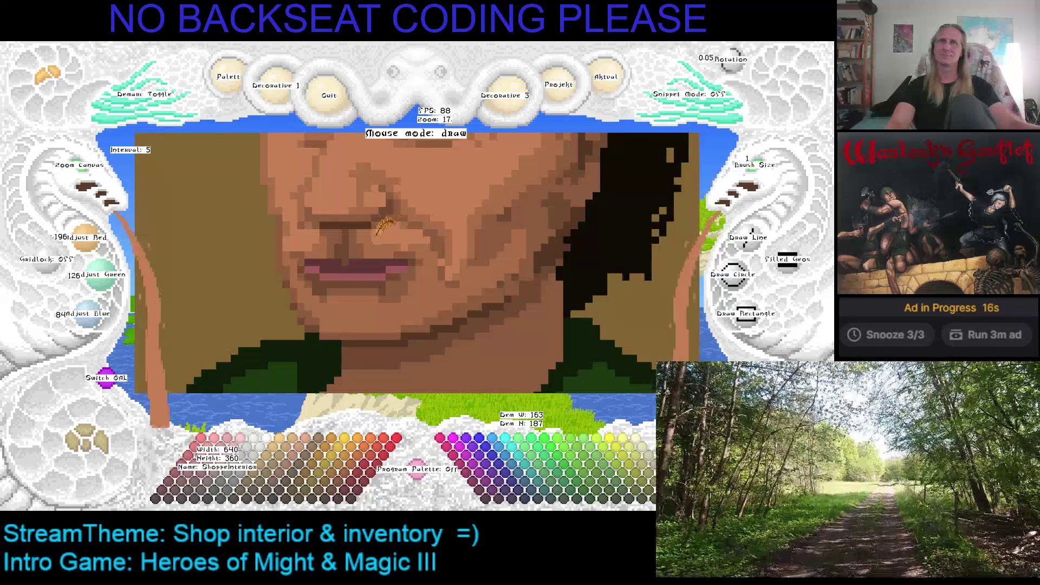
Step: Zoom out to 5 to view the whole shop scene, then back to 10 on the face
scroll(92, 172, down, 1)
scroll(92, 173, up, 1)
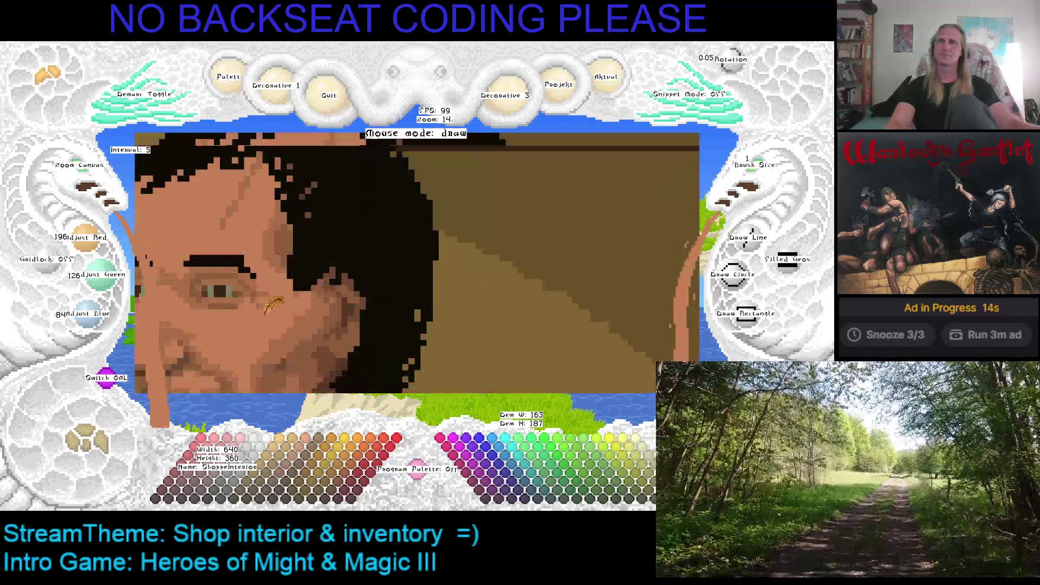
scroll(92, 172, down, 3)
scroll(94, 175, down, 4)
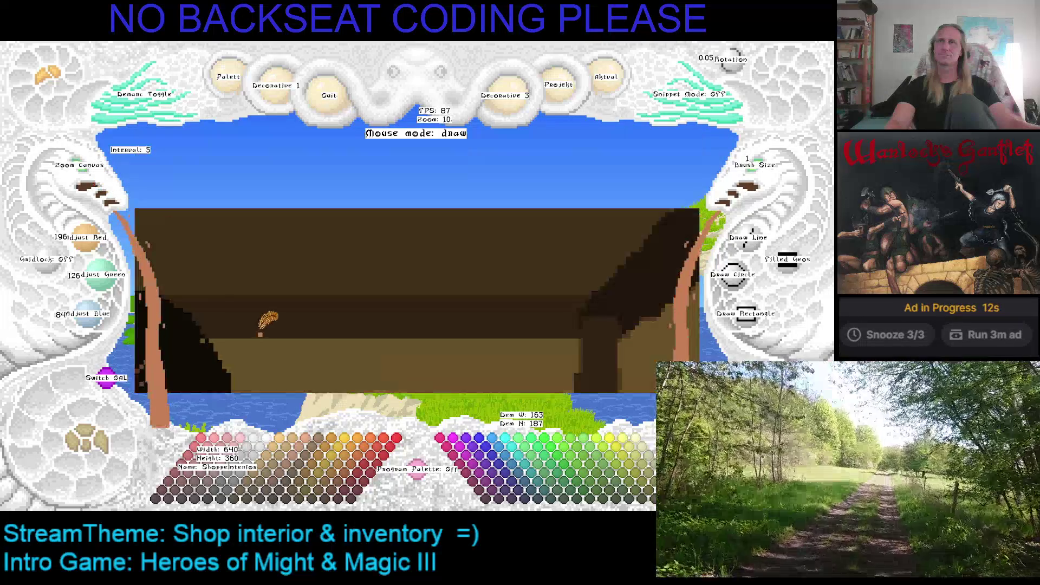
scroll(95, 173, down, 5)
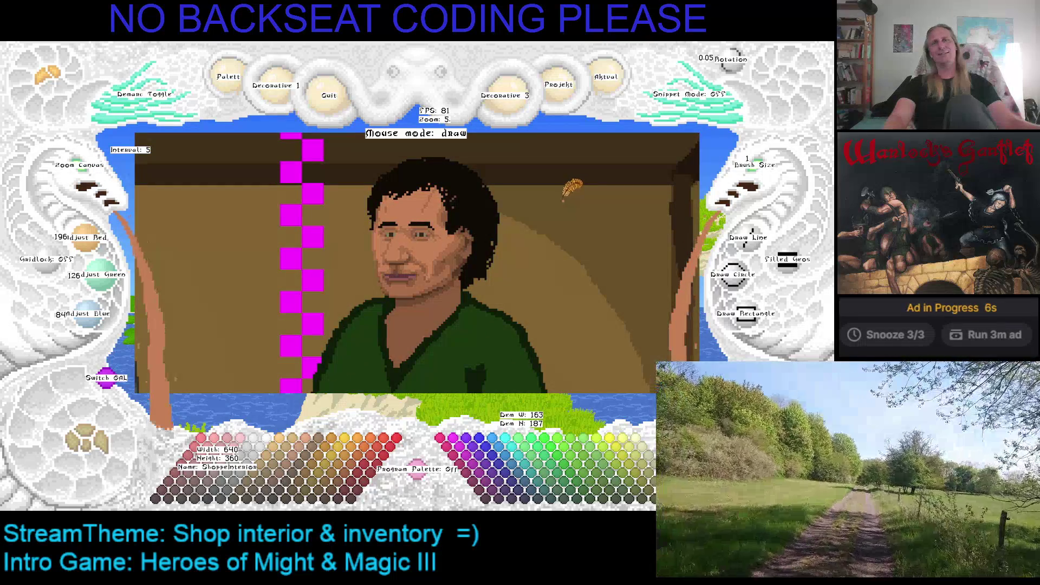
scroll(504, 198, down, 3)
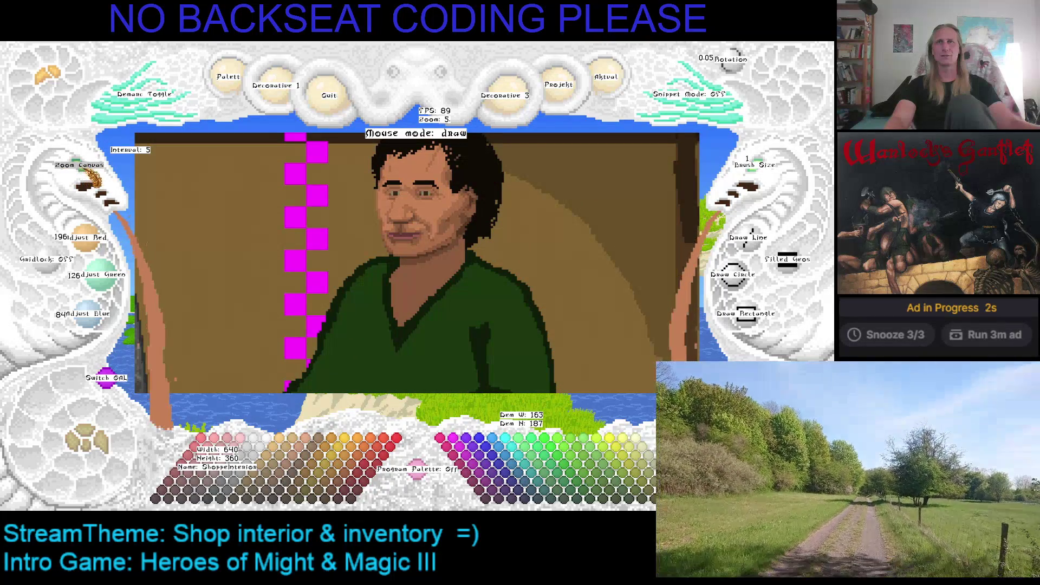
scroll(79, 181, up, 3)
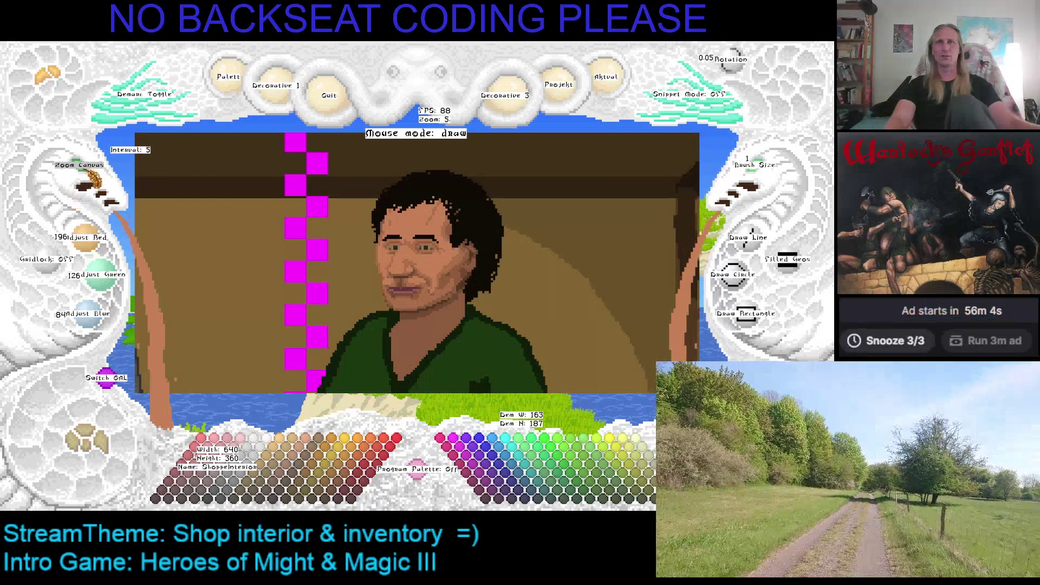
scroll(301, 228, down, 3)
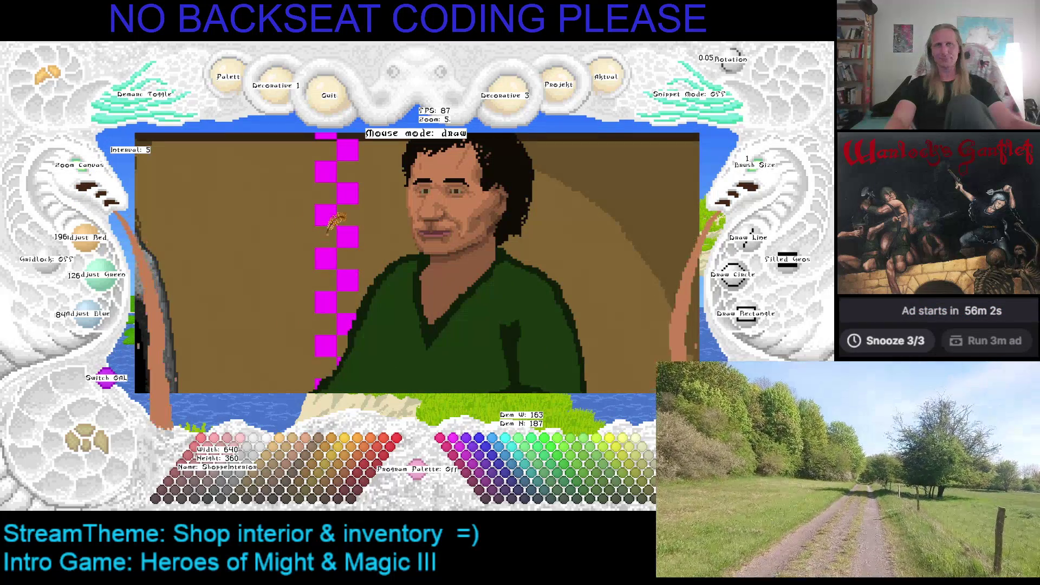
scroll(85, 176, up, 2)
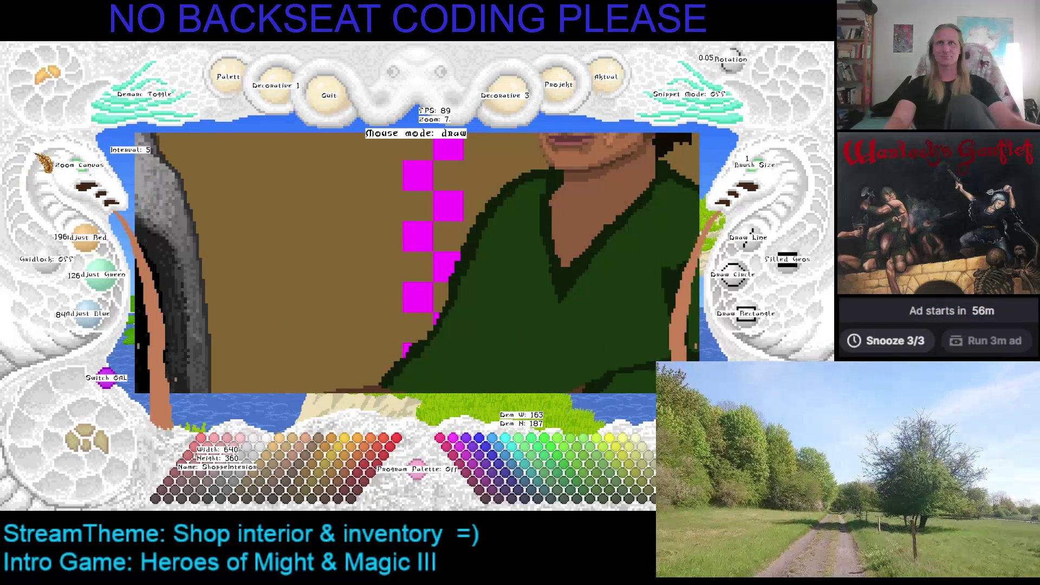
scroll(86, 178, up, 3)
scroll(268, 368, down, 3)
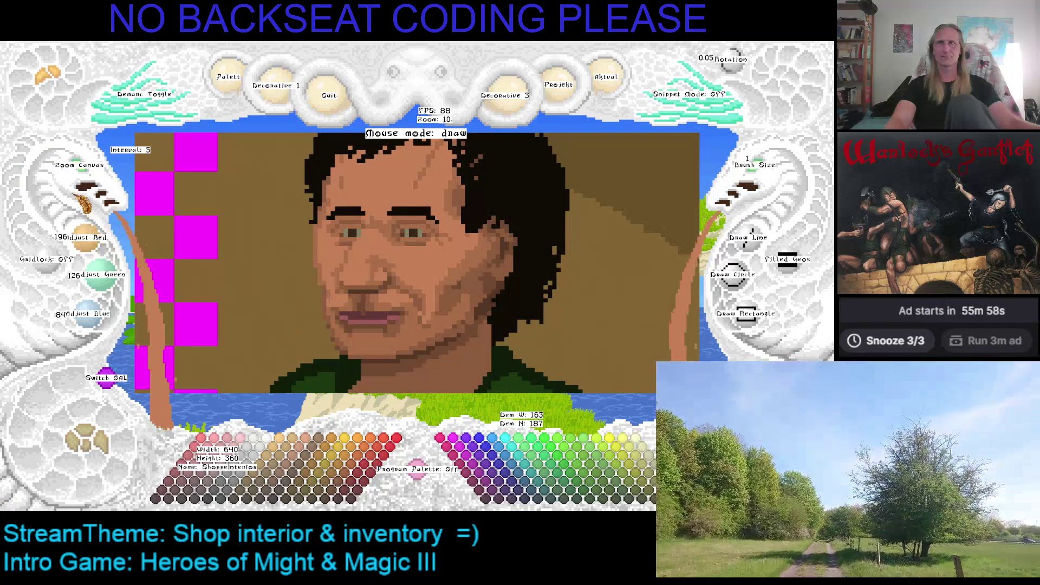
scroll(86, 207, up, 3)
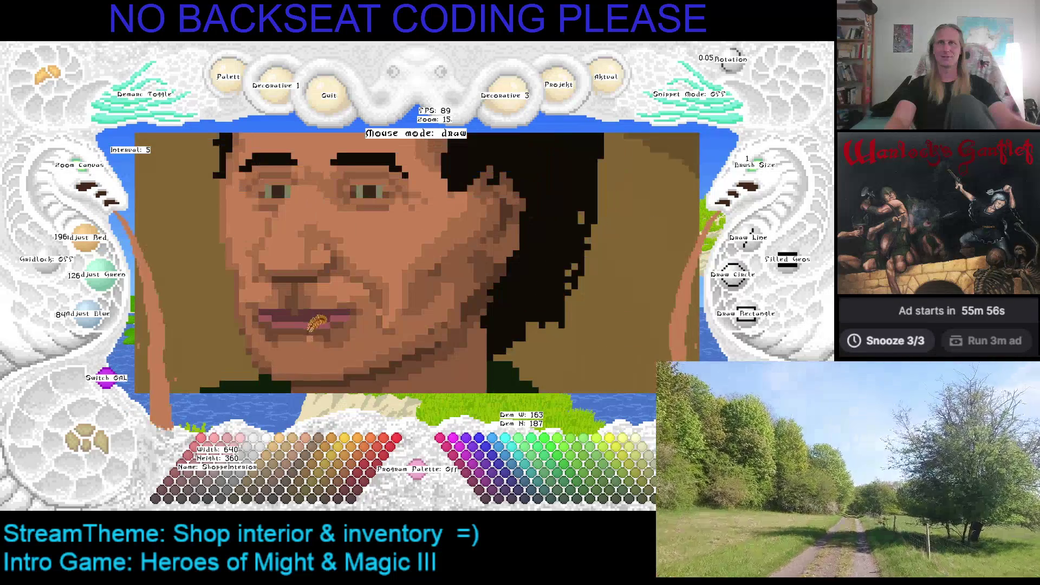
Step: Sample several face skin tones, ending on the nose's dark shadow tone 112/72/48, and pan toward the eyes
right_click(311, 271)
right_click(312, 270)
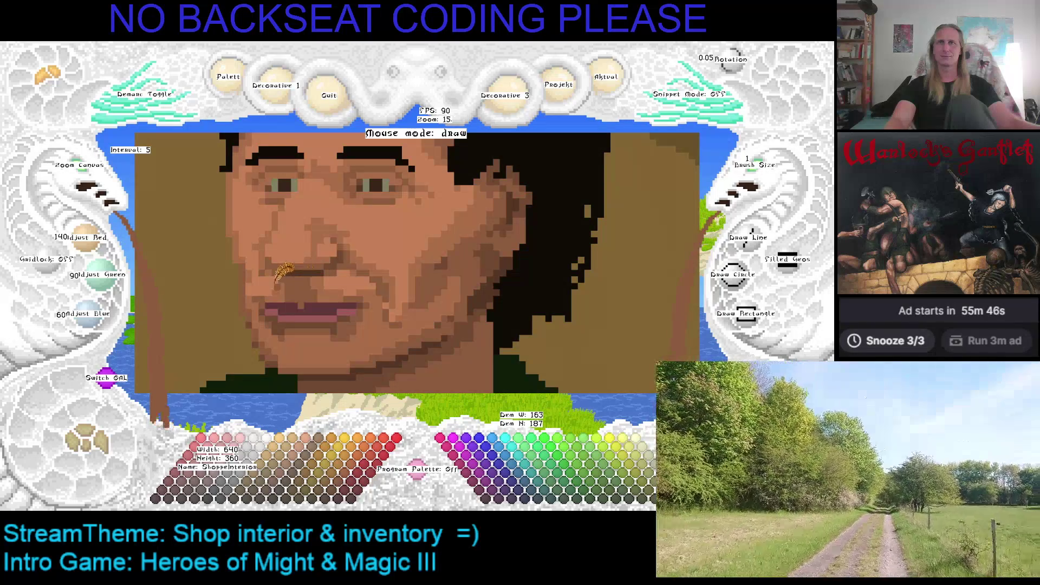
right_click(289, 276)
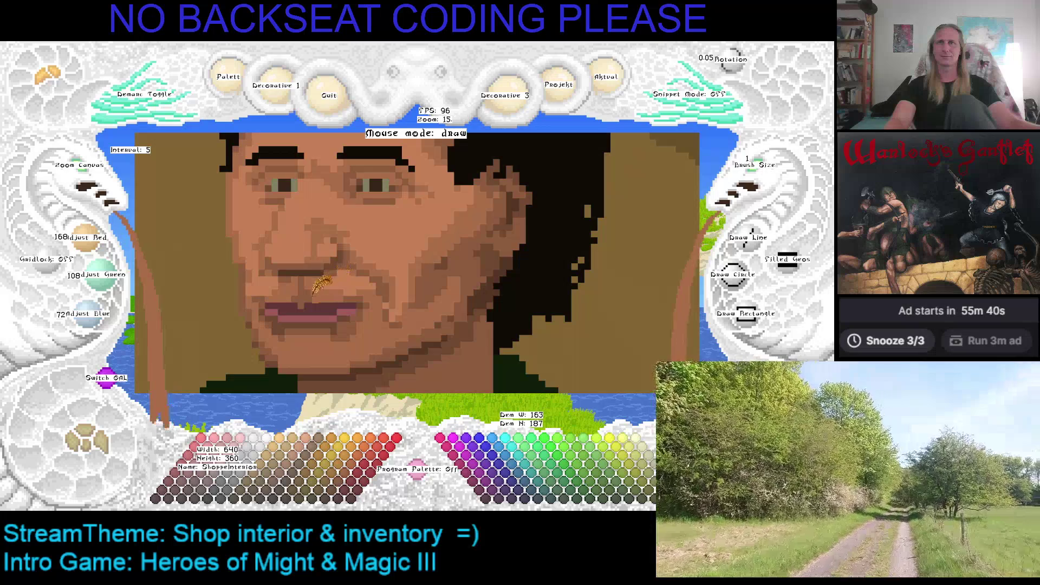
right_click(273, 279)
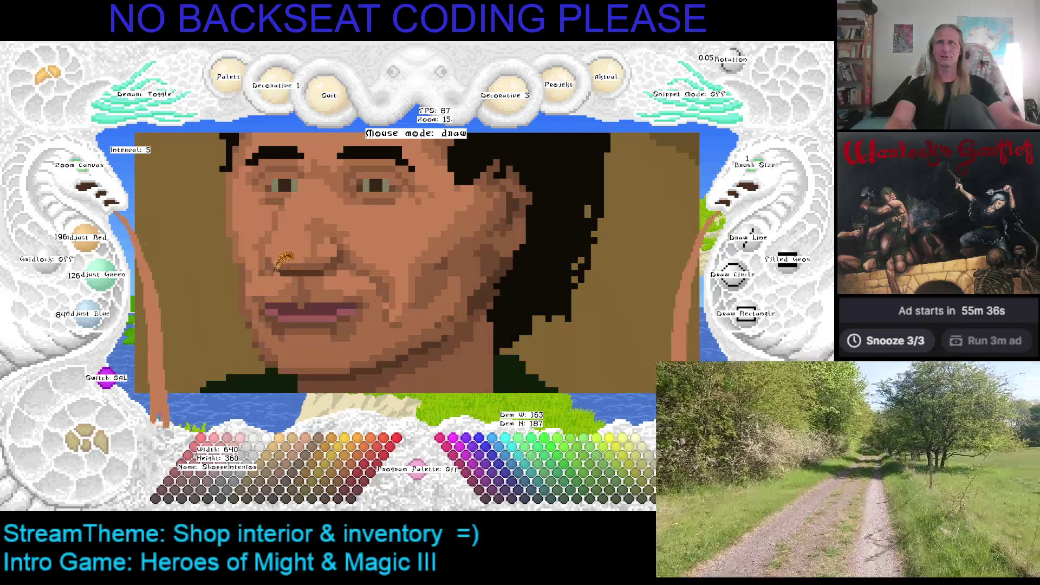
right_click(275, 270)
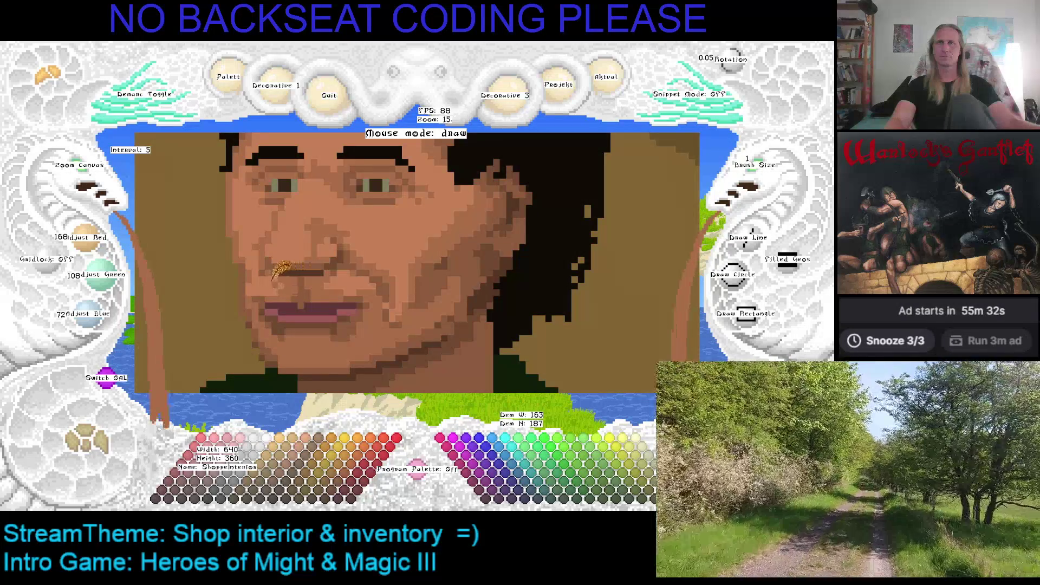
right_click(333, 255)
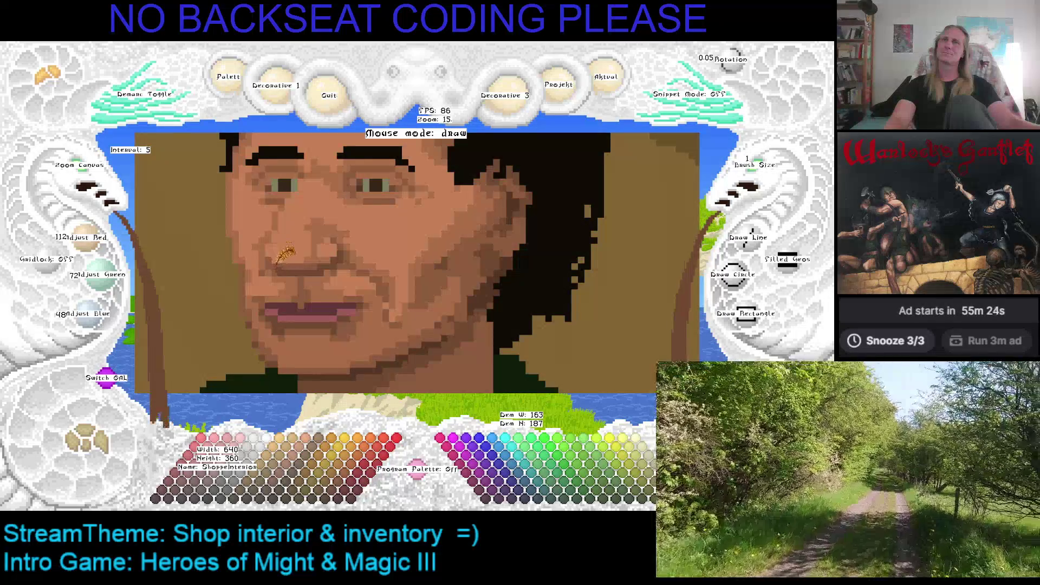
key(Up)
key(Left)
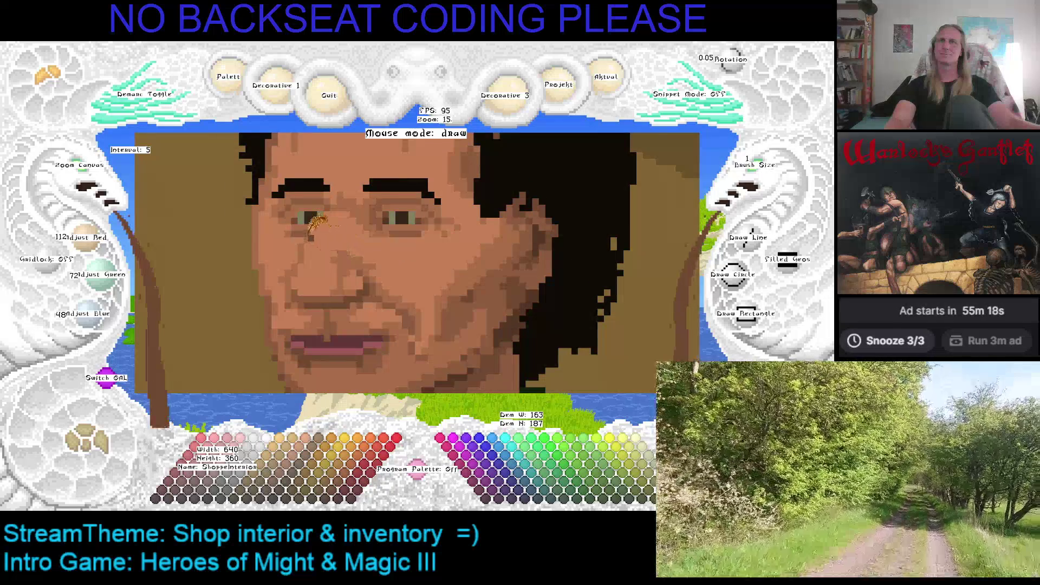
Step: Eyedrop skin tones around the left eye and the white and brown of the right eye
right_click(318, 228)
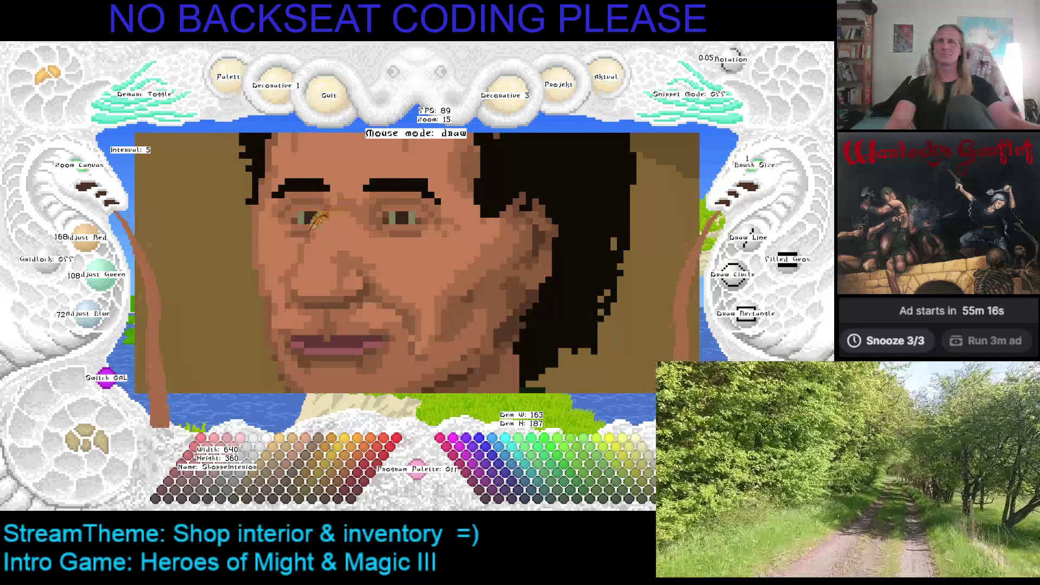
right_click(299, 268)
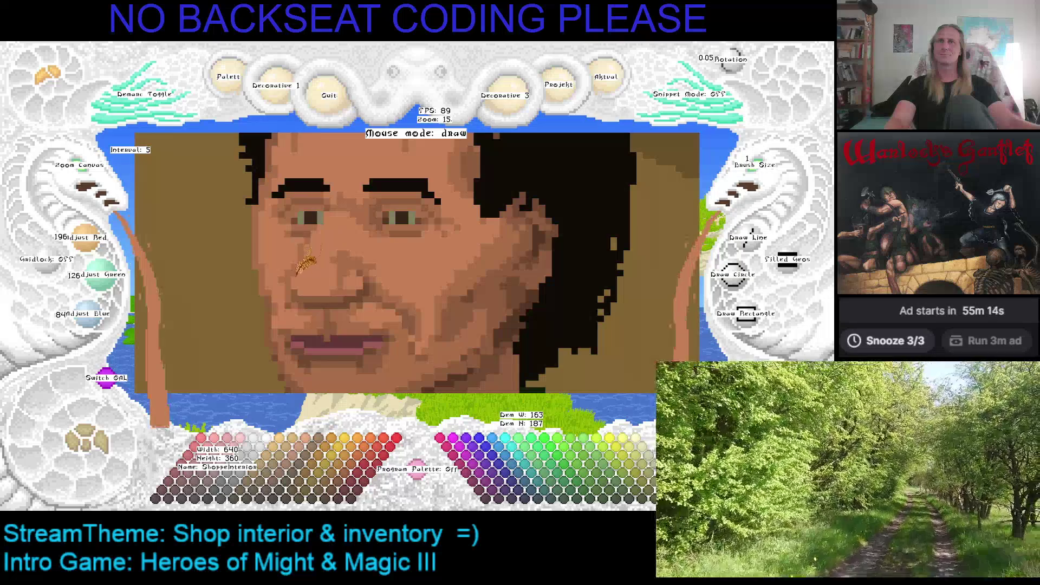
right_click(308, 241)
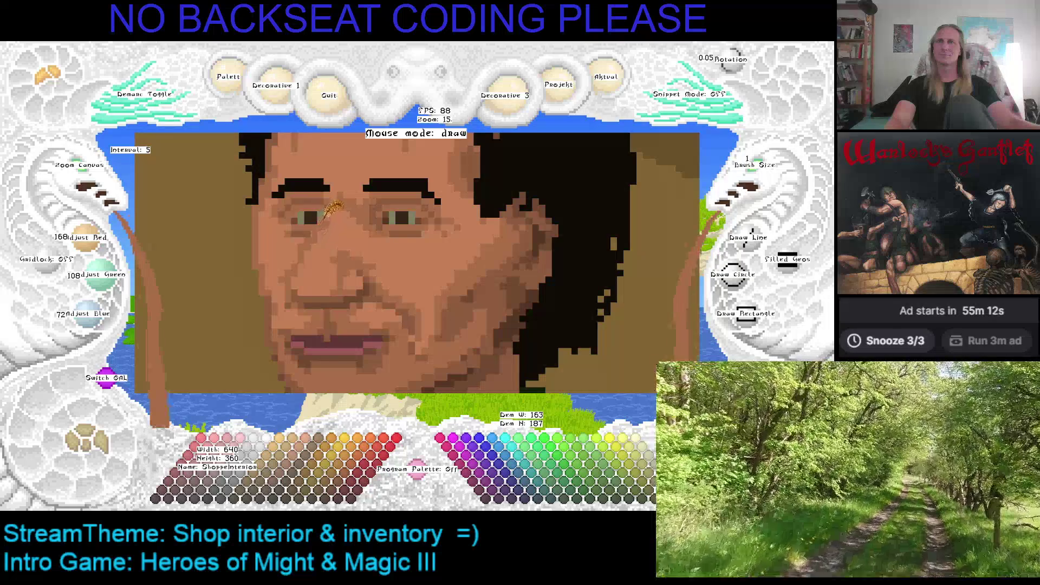
right_click(306, 228)
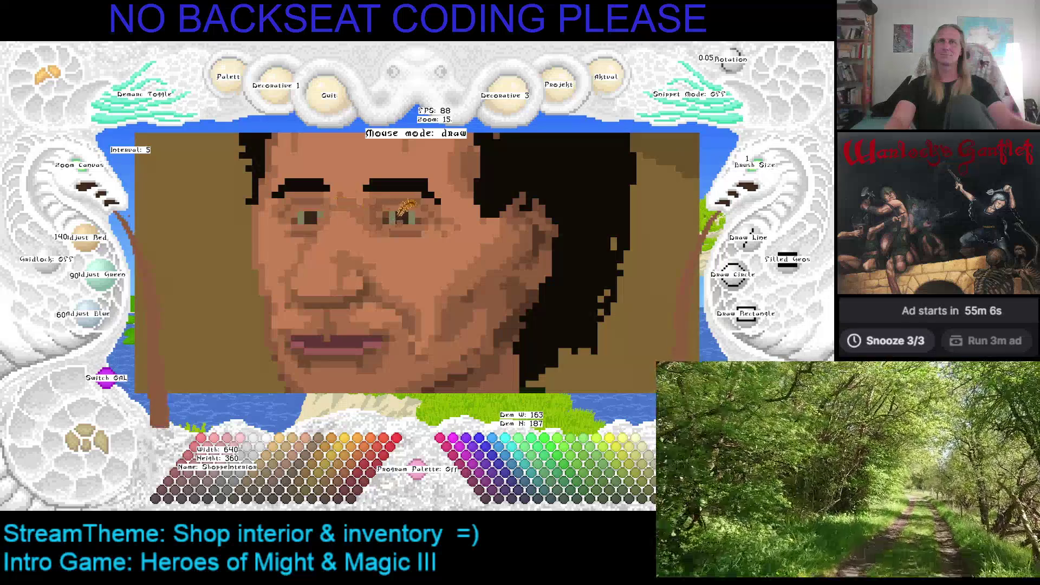
right_click(392, 218)
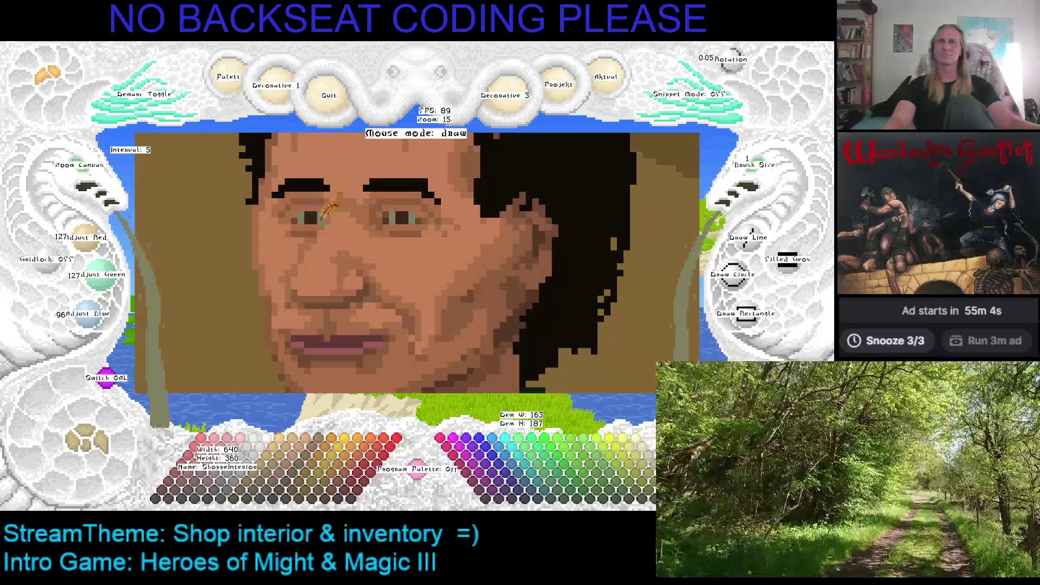
right_click(397, 217)
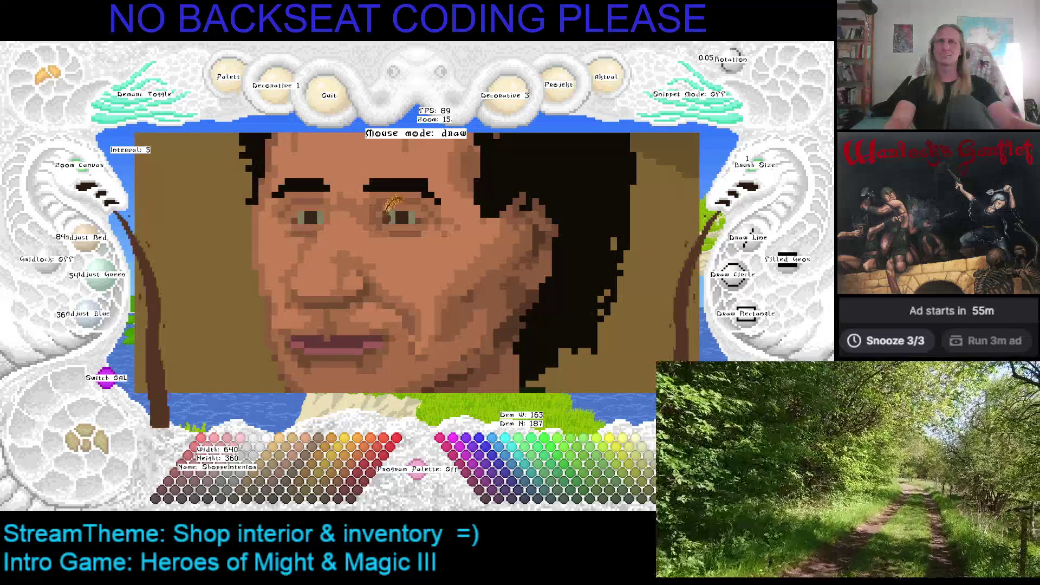
right_click(387, 218)
Step: Save the portrait, sample the eyebrow black, and finish on the forehead's light skin tone 196/126/84
key(ctrl+s)
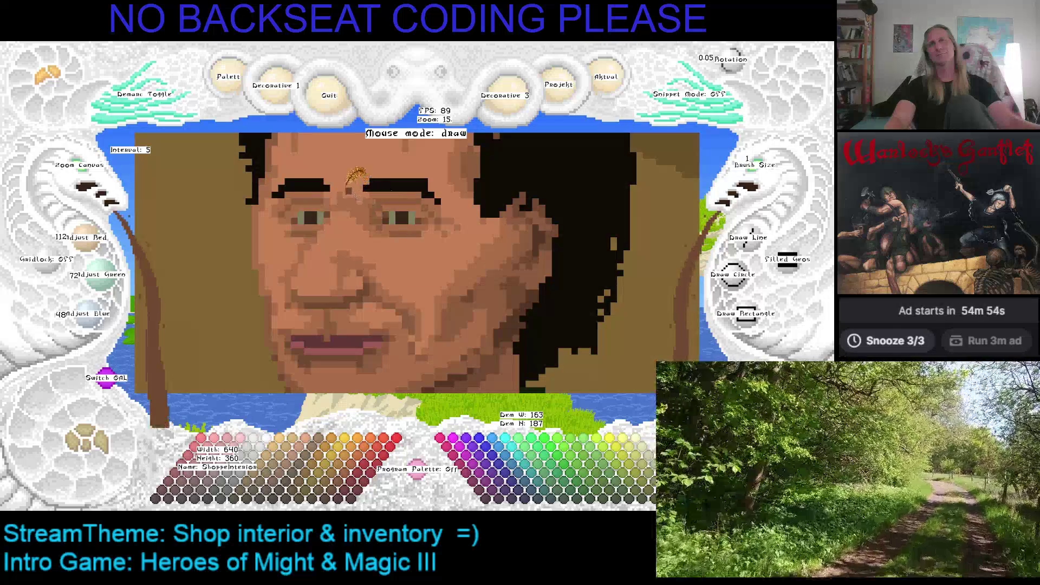
right_click(340, 188)
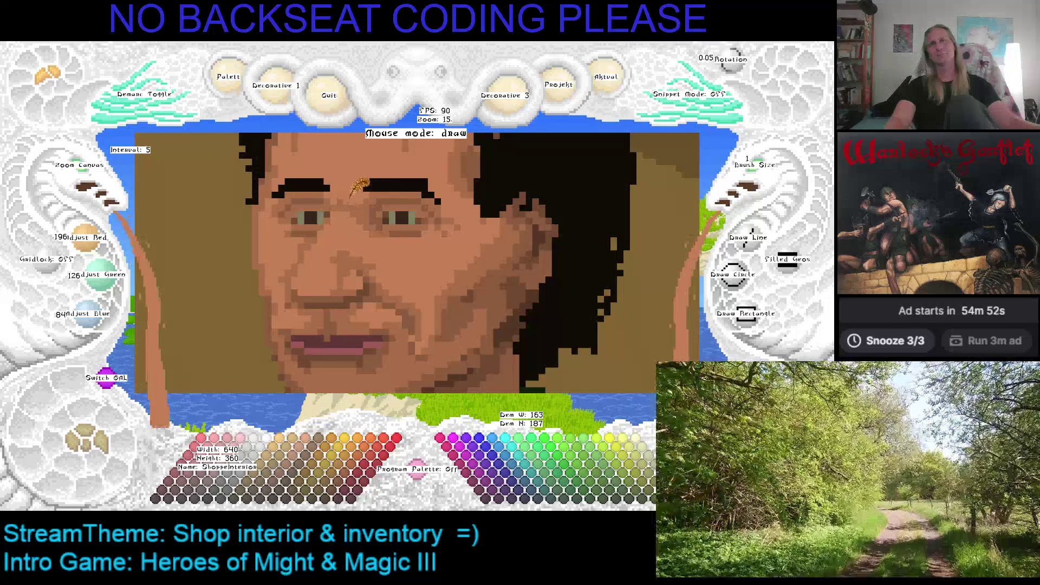
key(Down)
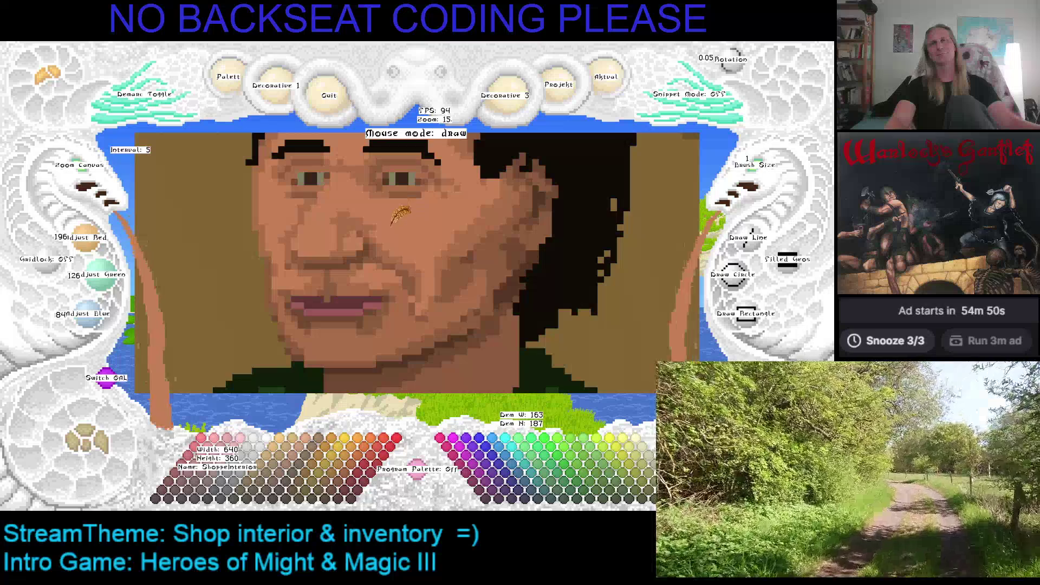
key(Left)
key(Up)
key(Left)
right_click(404, 208)
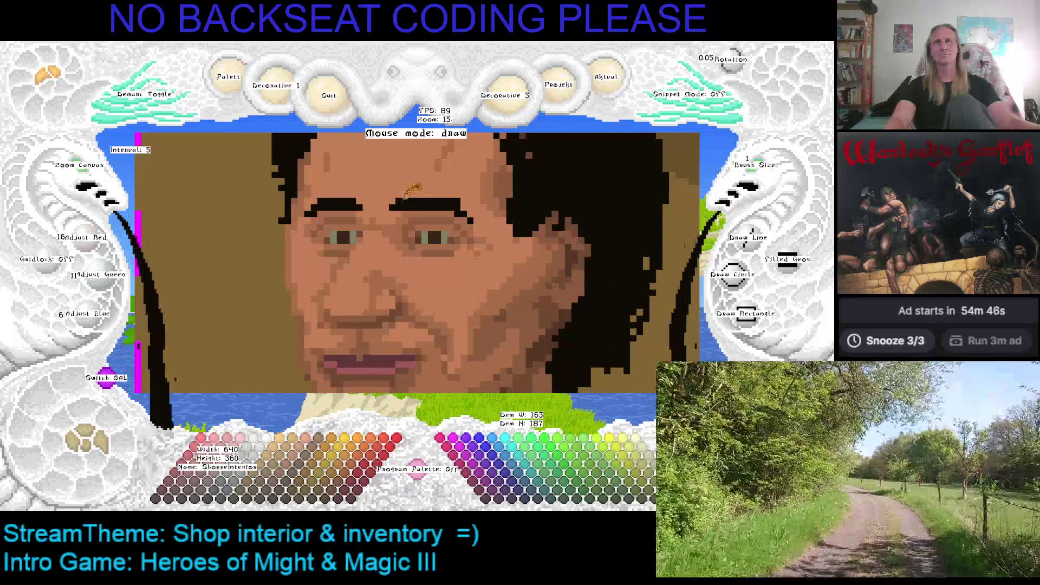
right_click(456, 189)
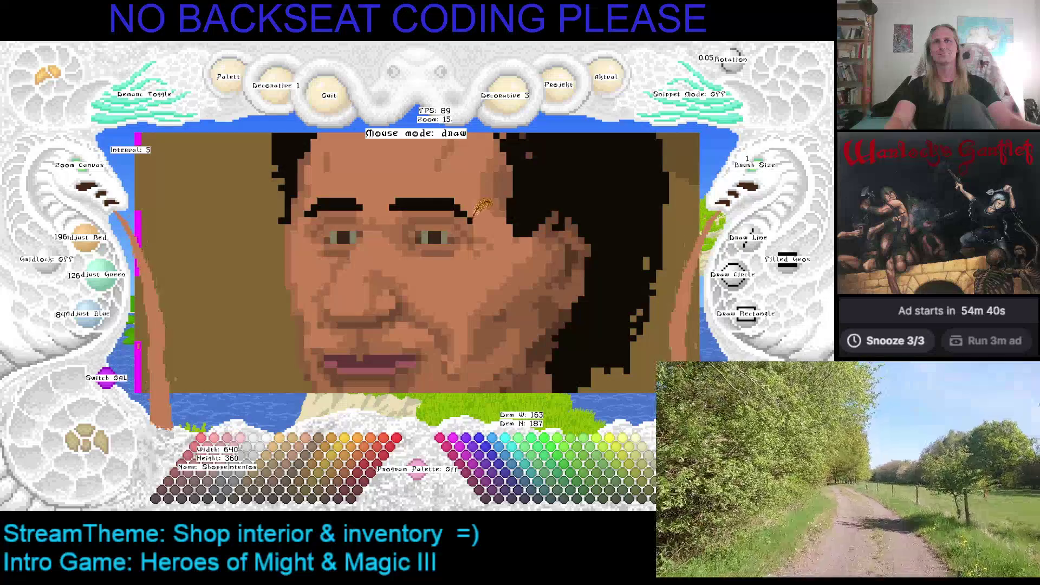
right_click(307, 216)
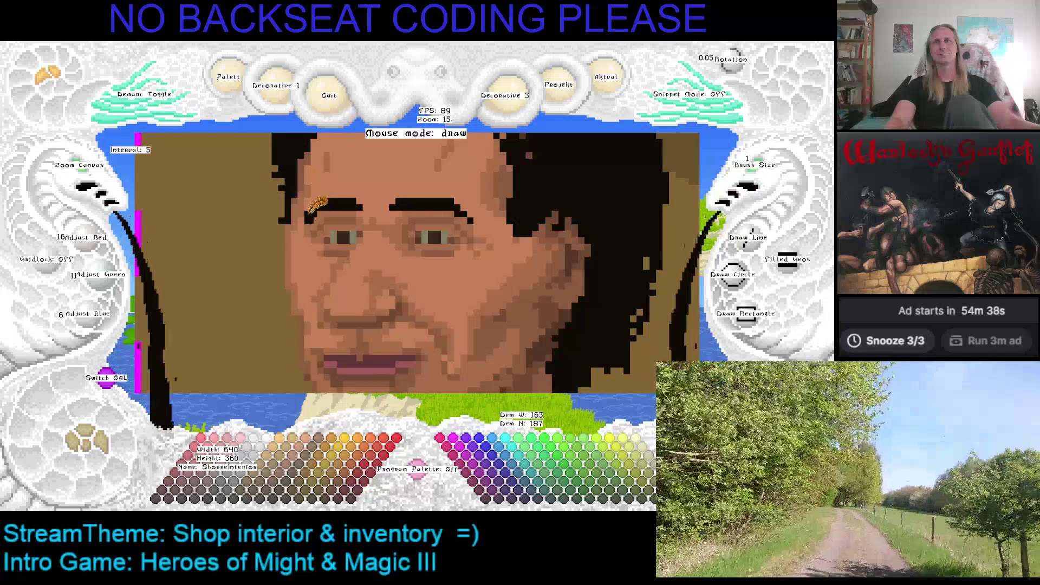
right_click(312, 192)
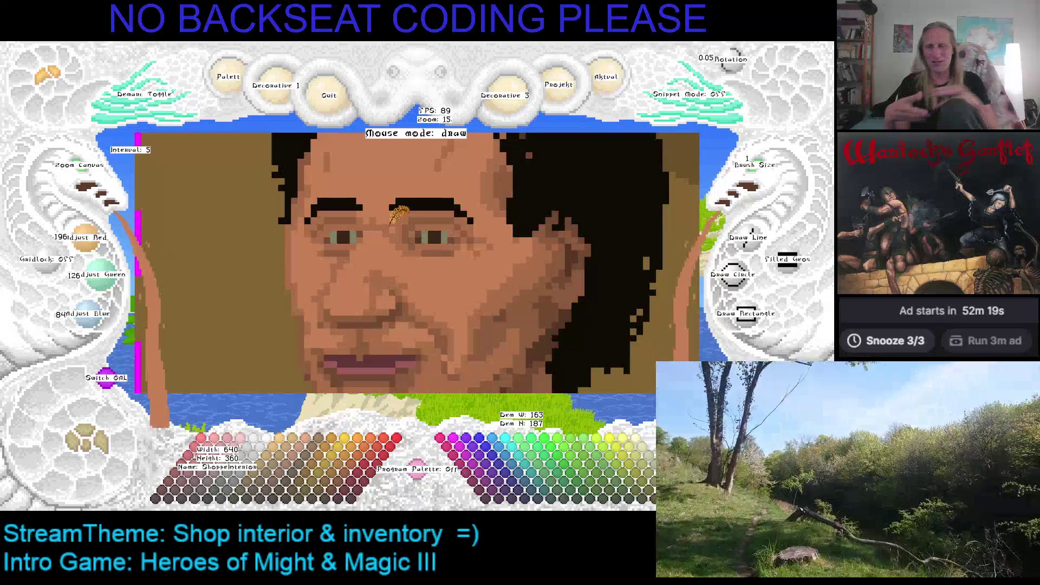
Step: Sample darker skin tones from the nose, lip corner and chin
scroll(391, 264, down, 1)
scroll(391, 263, down, 2)
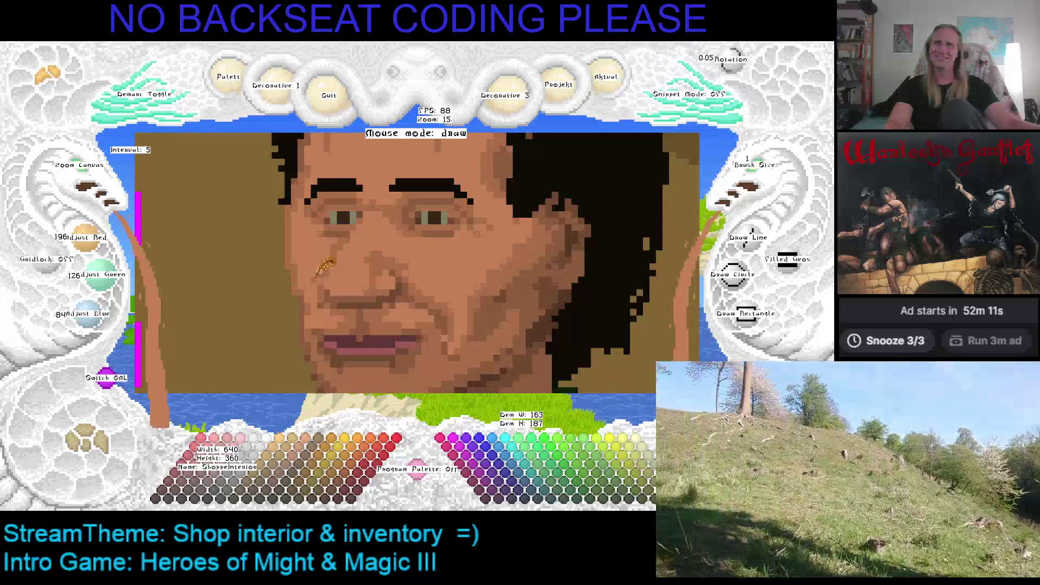
scroll(325, 265, down, 3)
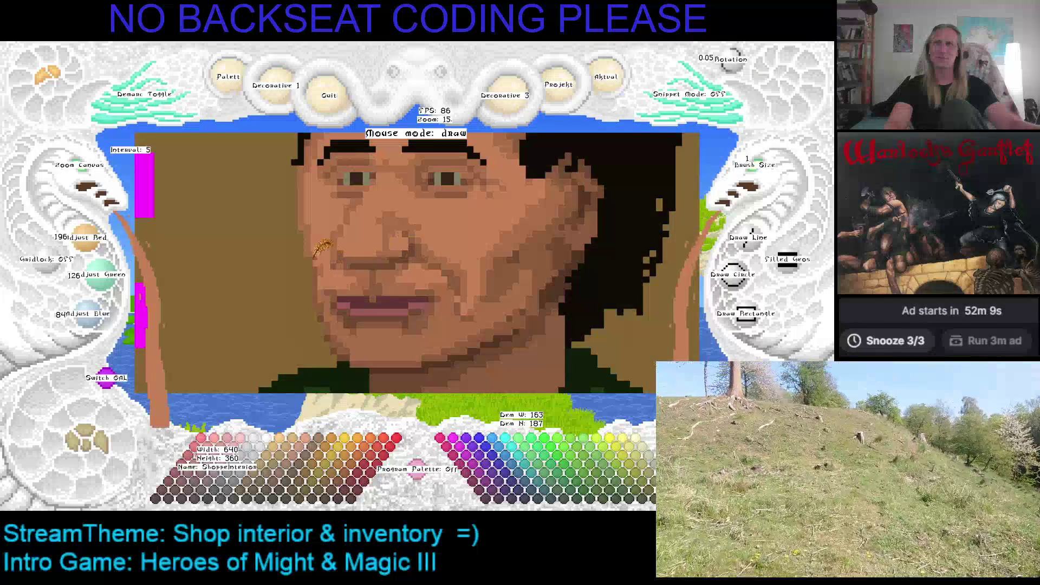
right_click(323, 249)
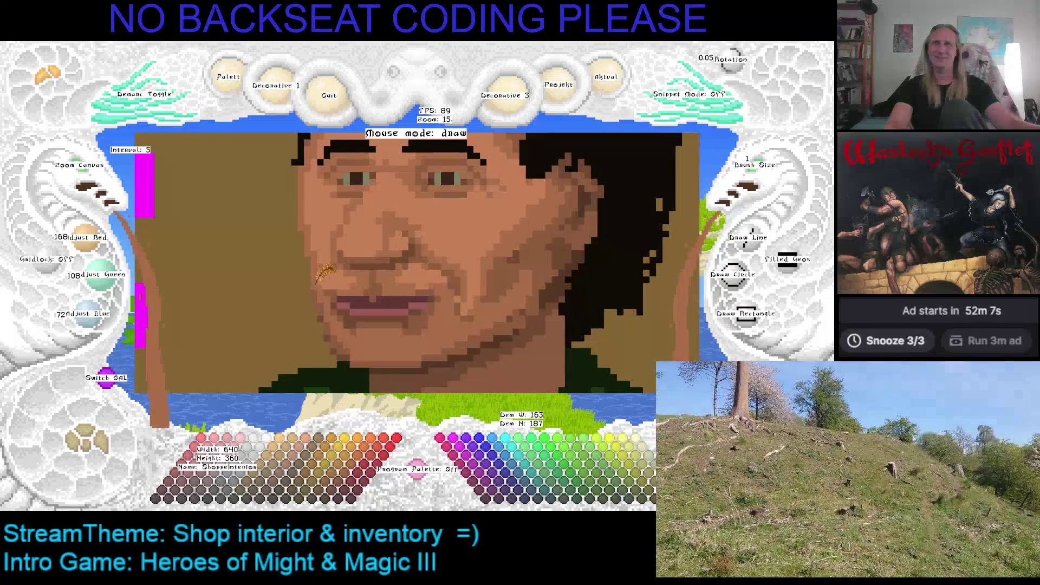
right_click(324, 322)
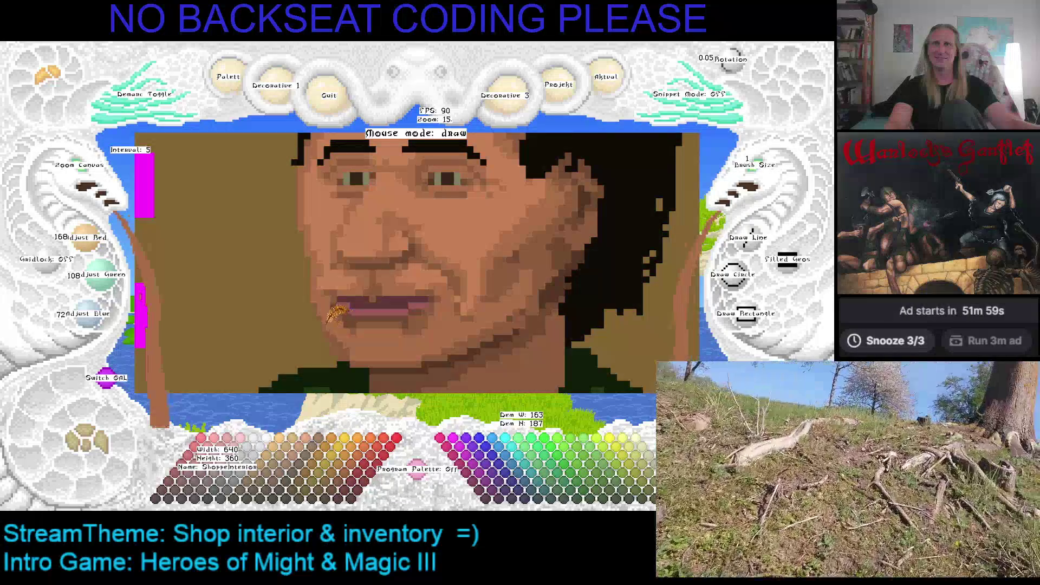
right_click(352, 346)
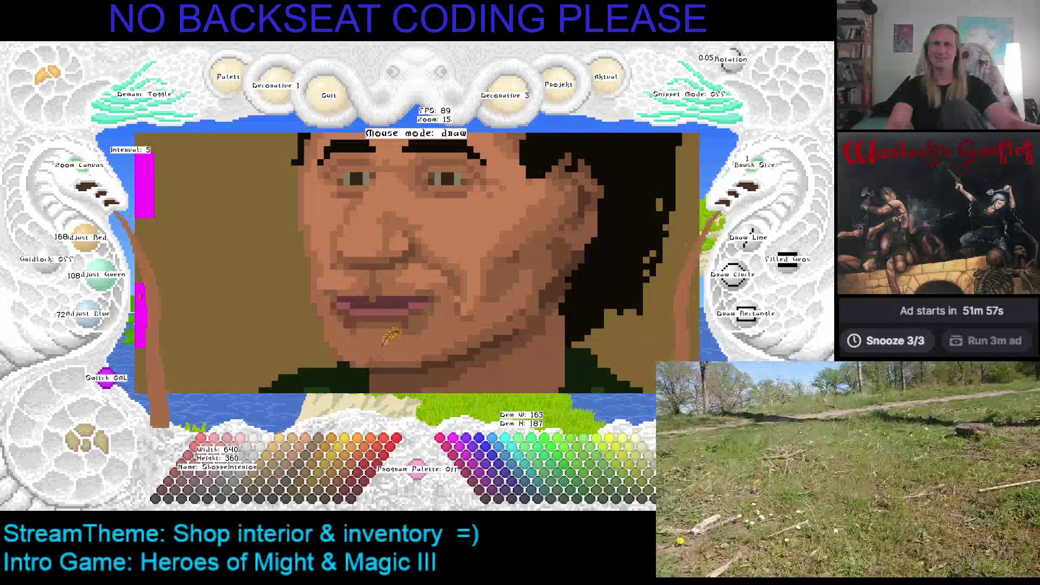
right_click(370, 352)
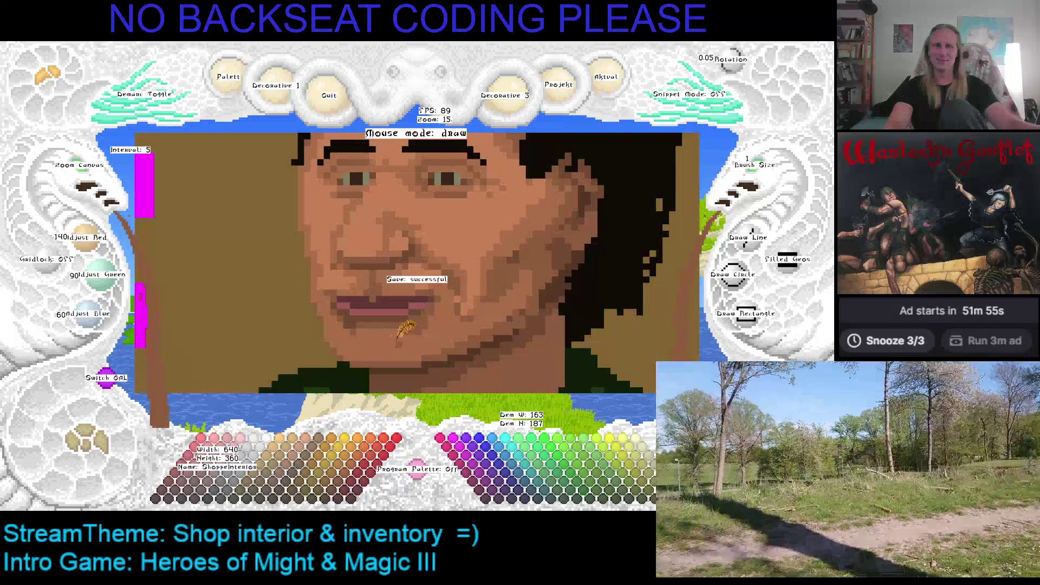
Step: Pan down to the chin, pick its mid skin tone, and save the portrait
key(Down)
key(Down)
key(Left)
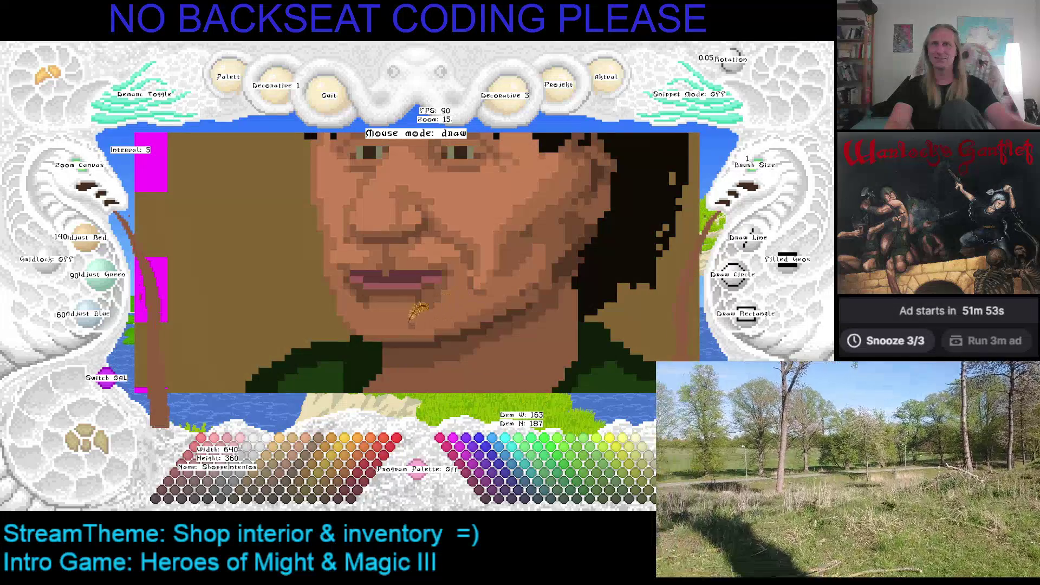
right_click(384, 325)
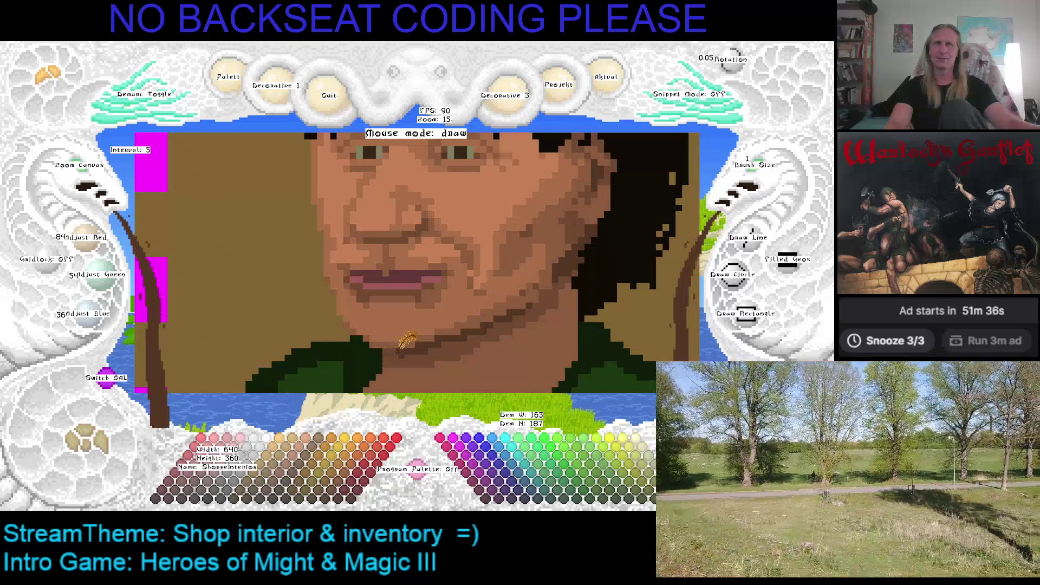
key(ctrl+s)
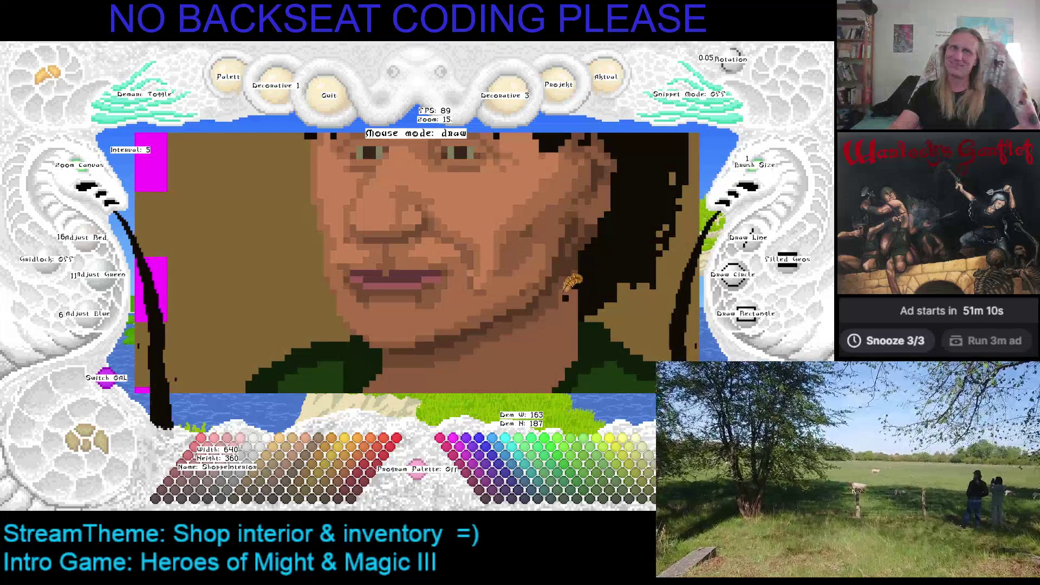
Step: Pan back up to the face and eyedrop cheek tones, ending on the darker shade 112/72/48
key(Up)
key(Left)
right_click(509, 299)
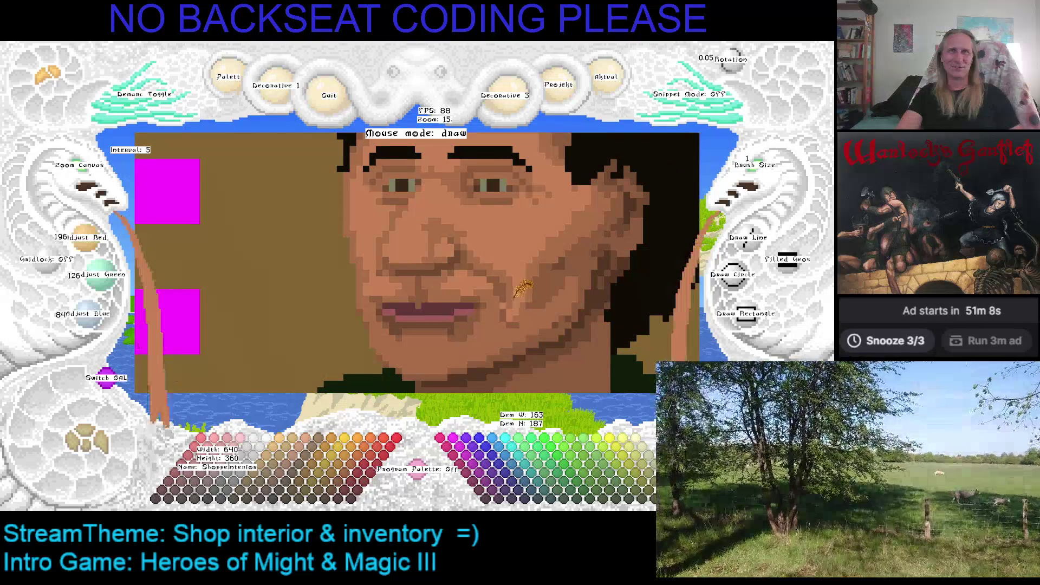
right_click(509, 298)
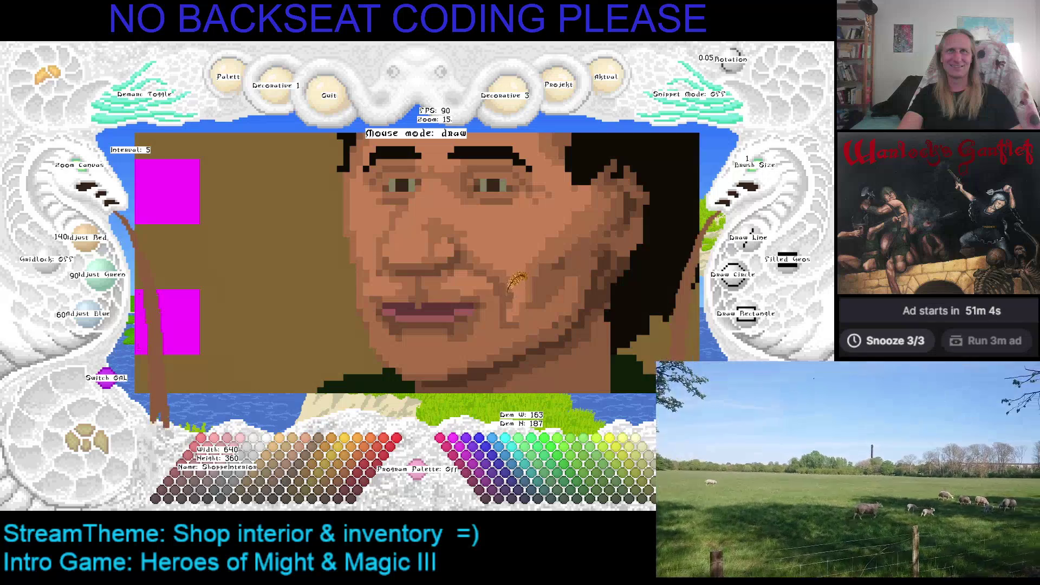
right_click(504, 282)
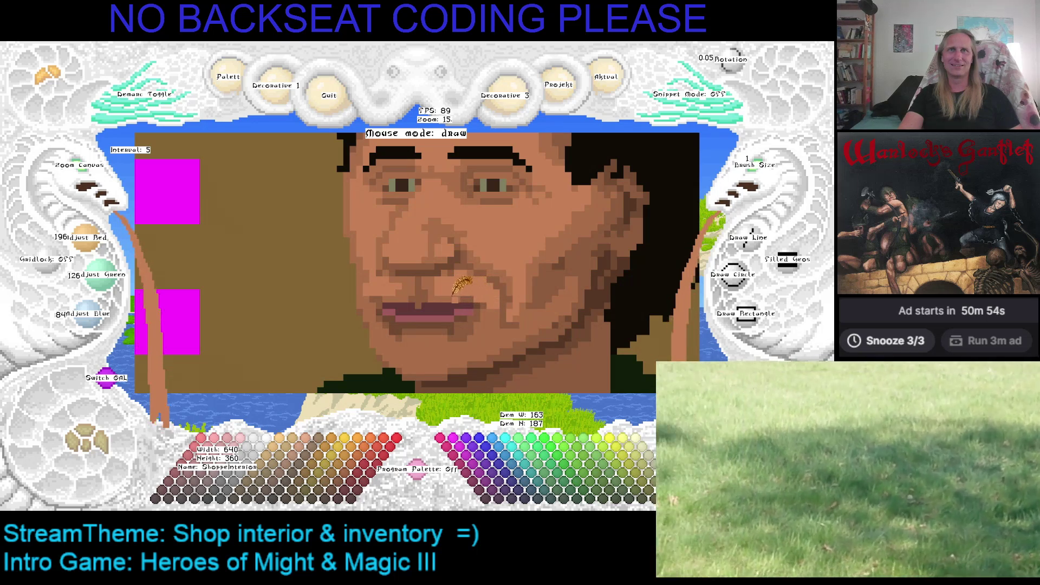
right_click(473, 296)
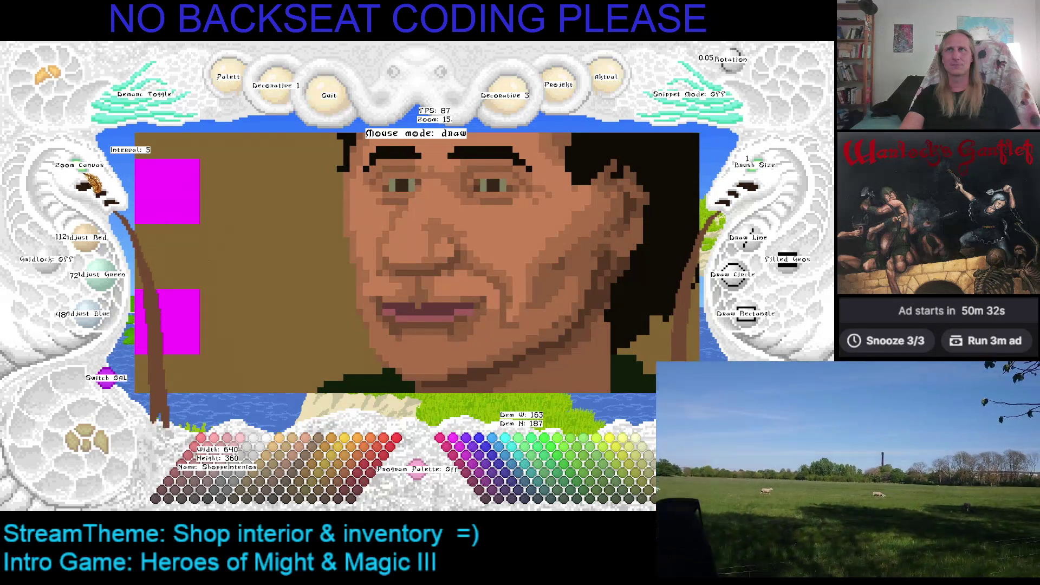
scroll(86, 178, down, 6)
Step: Save, pan across the hair and shirt, then recentre and zoom in close on the face
key(ctrl+s)
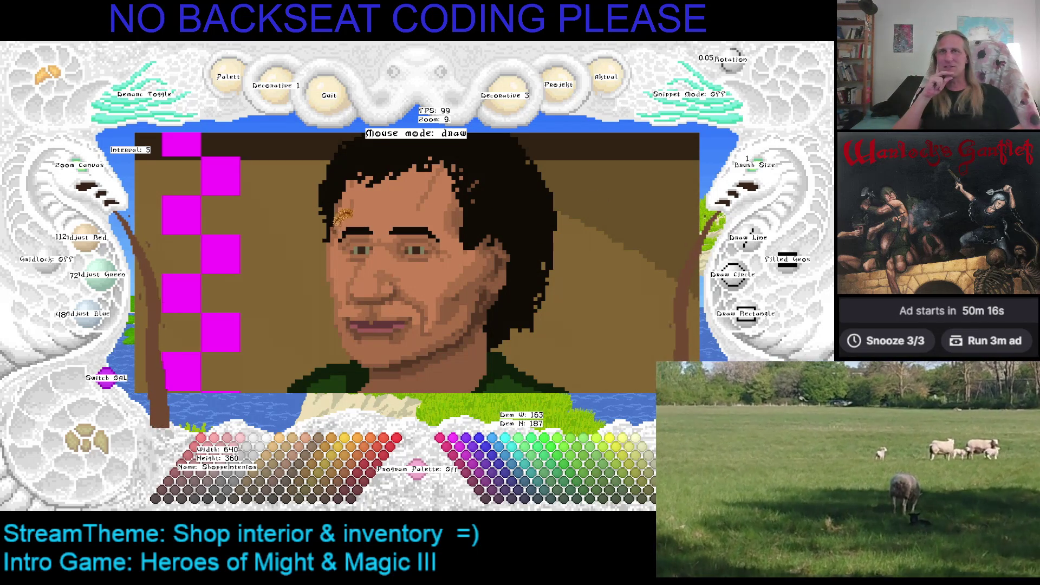
key(Right)
key(Up)
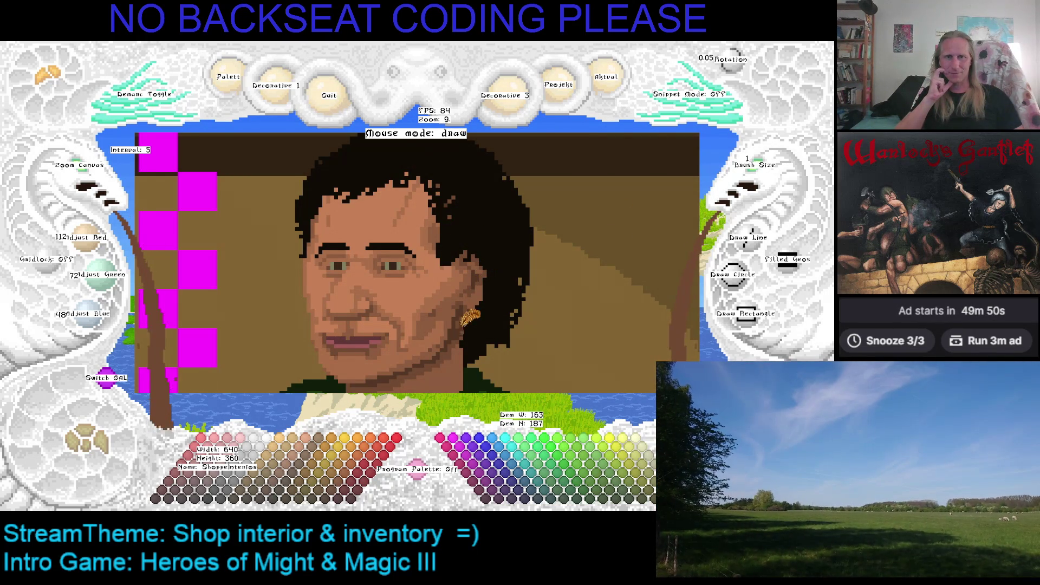
key(Down)
key(Left)
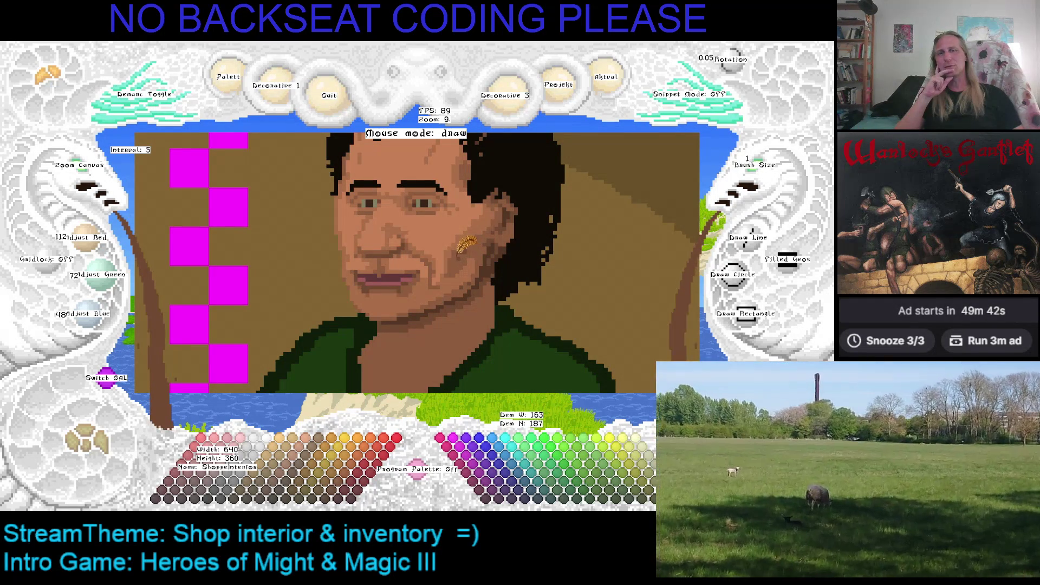
key(Up)
key(Right)
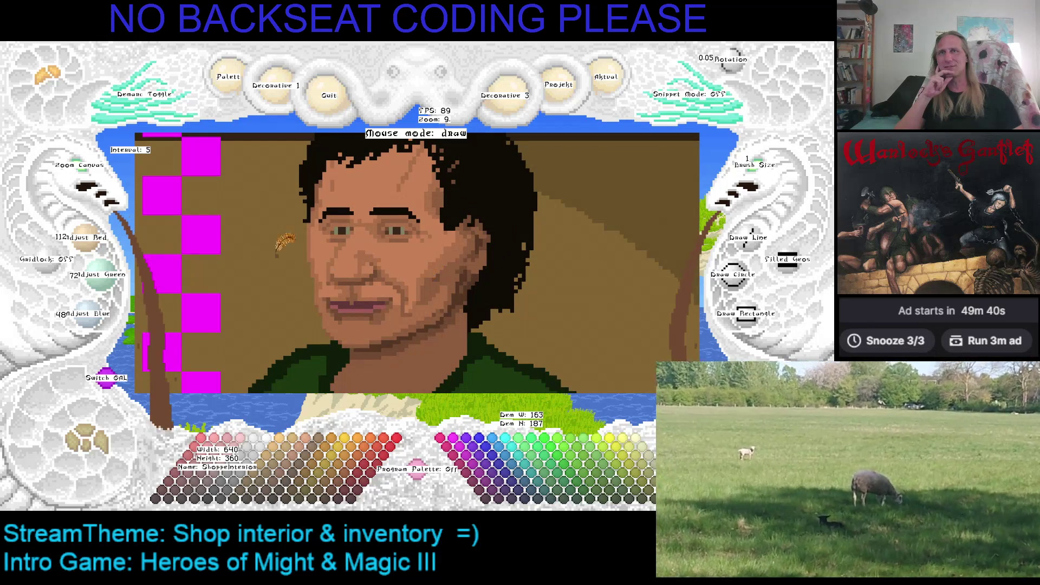
scroll(379, 217, up, 4)
scroll(383, 208, down, 2)
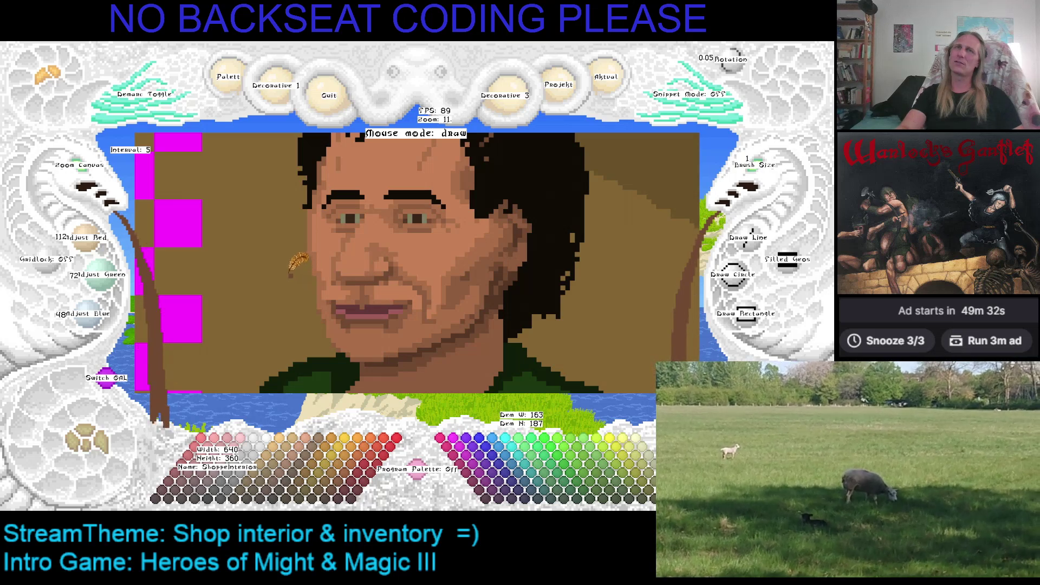
scroll(95, 173, up, 3)
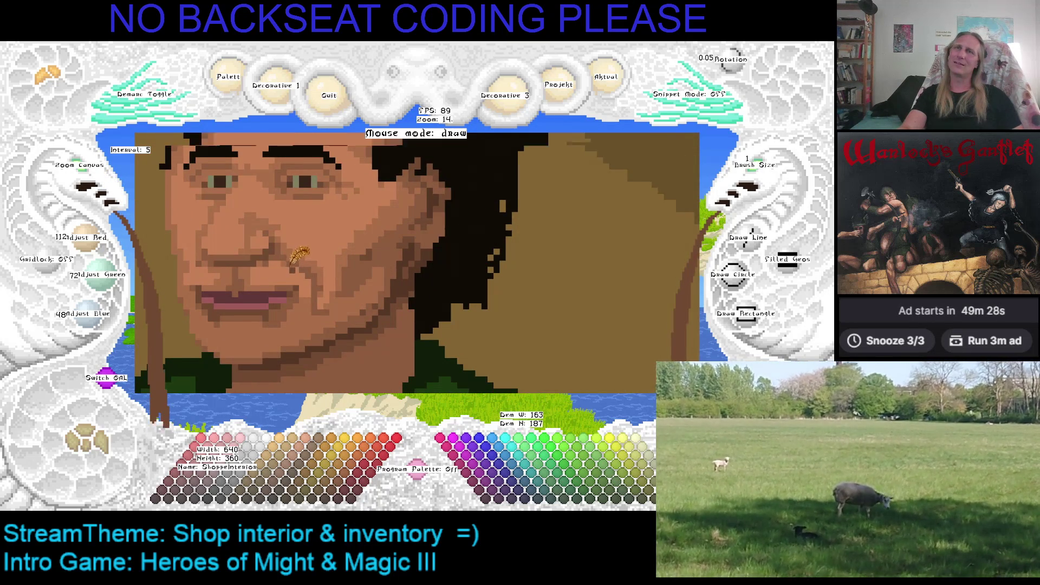
Step: Touch up the cheek and nose, alternating the light 196/126/84 and mid 168/108/72 skin tones
drag(293, 274, 327, 276)
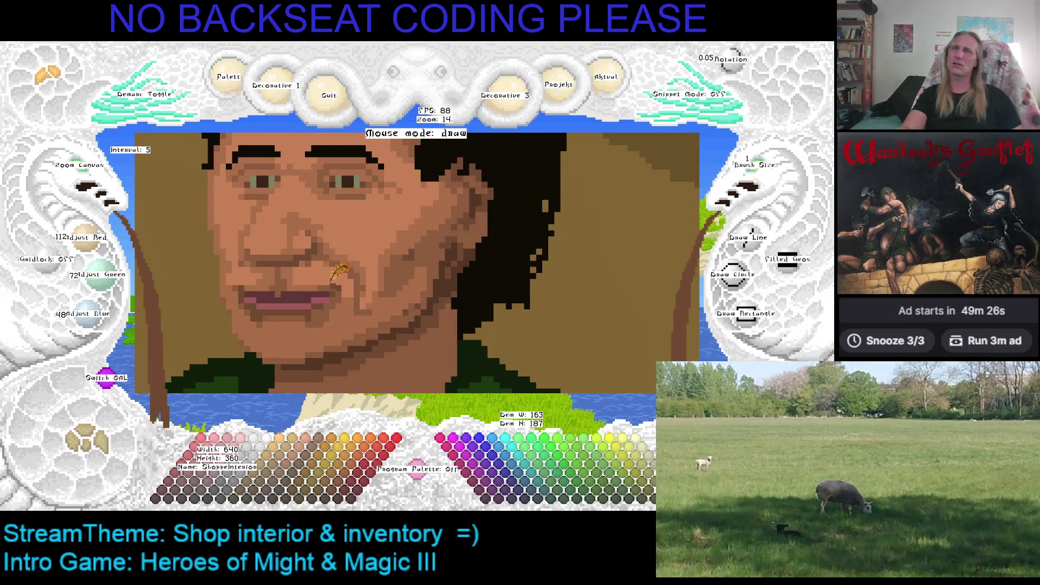
right_click(310, 266)
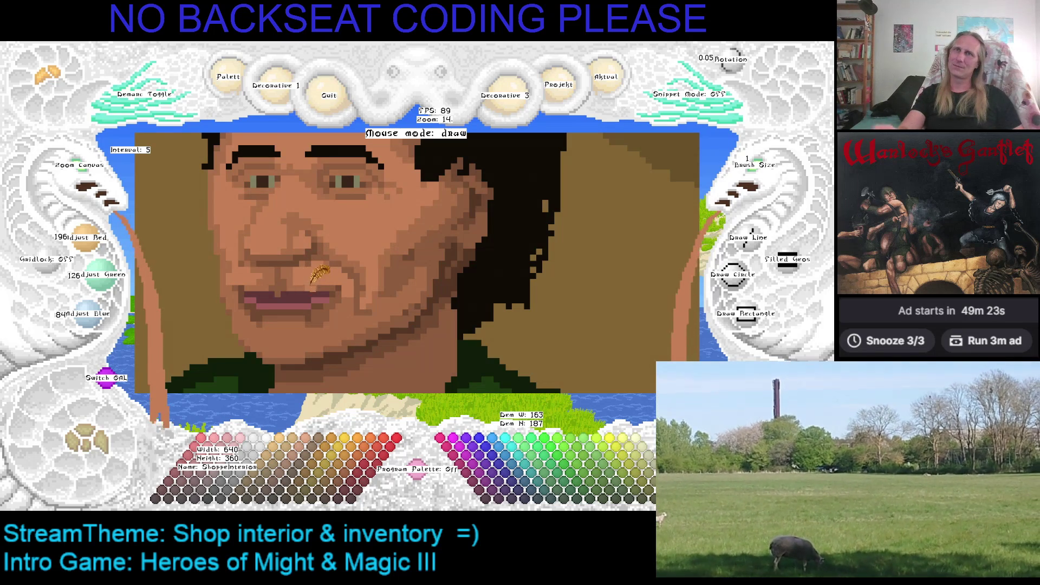
right_click(308, 277)
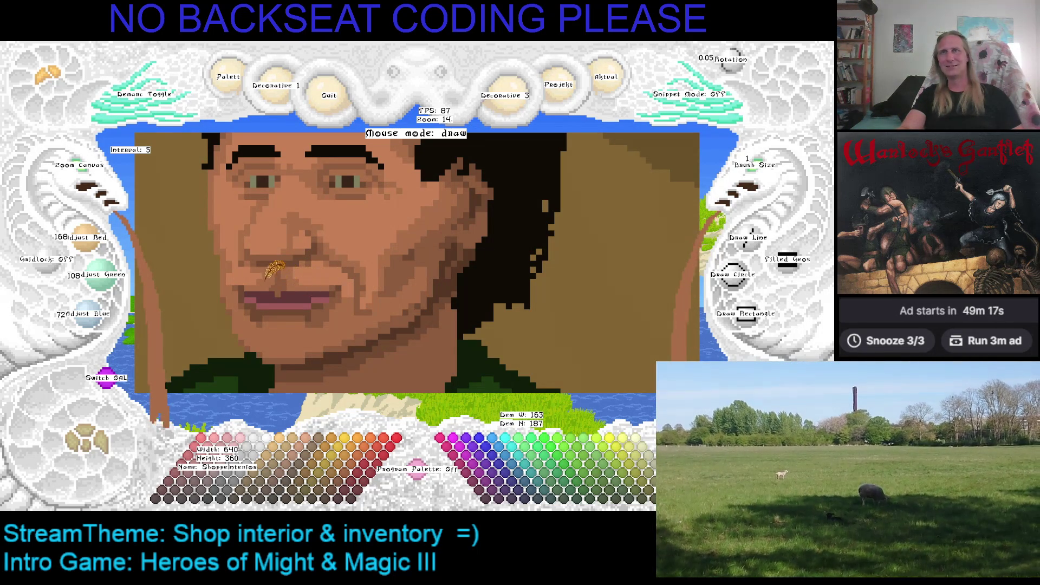
right_click(260, 270)
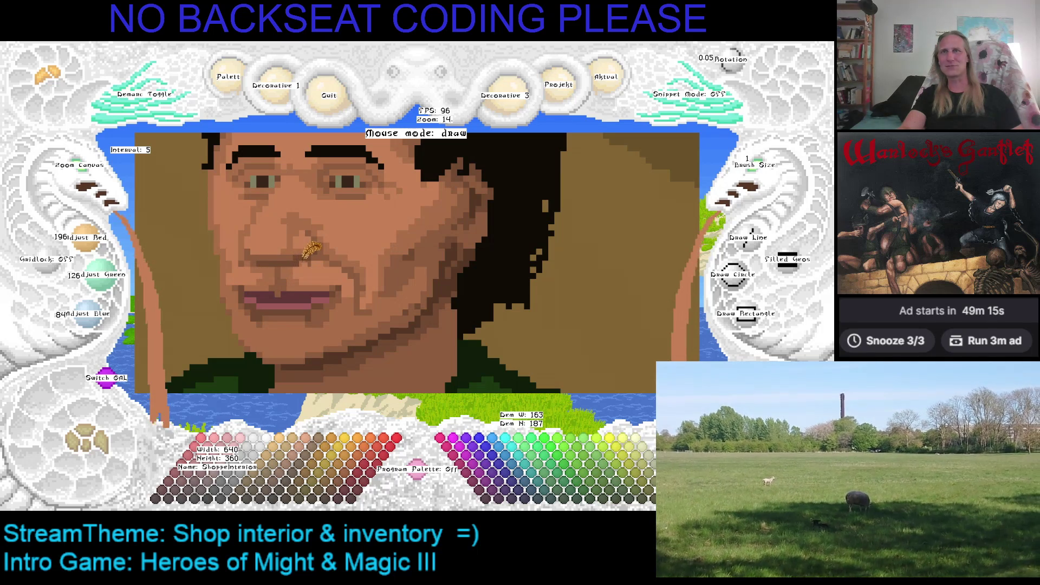
right_click(248, 260)
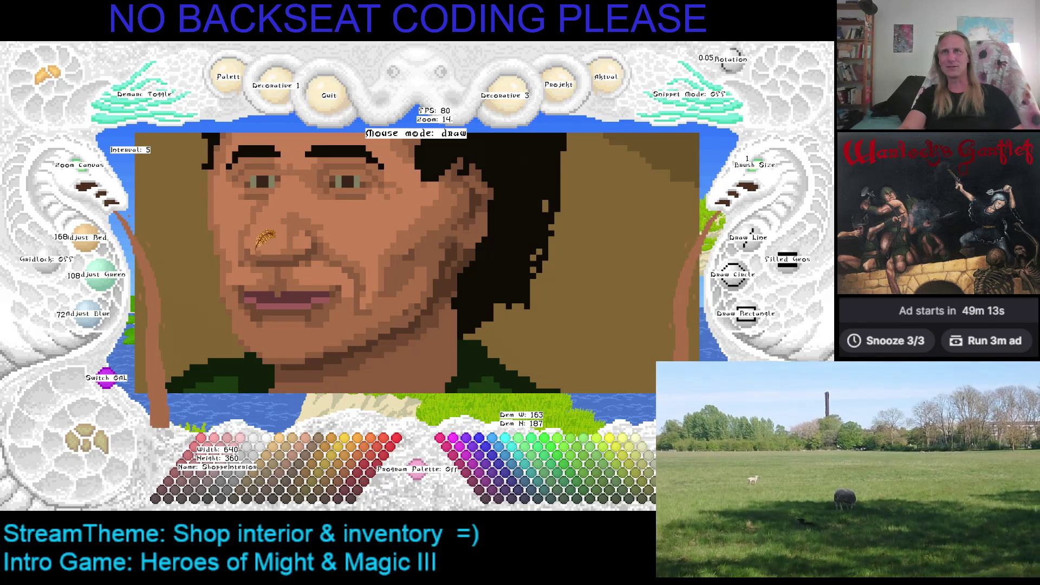
right_click(260, 269)
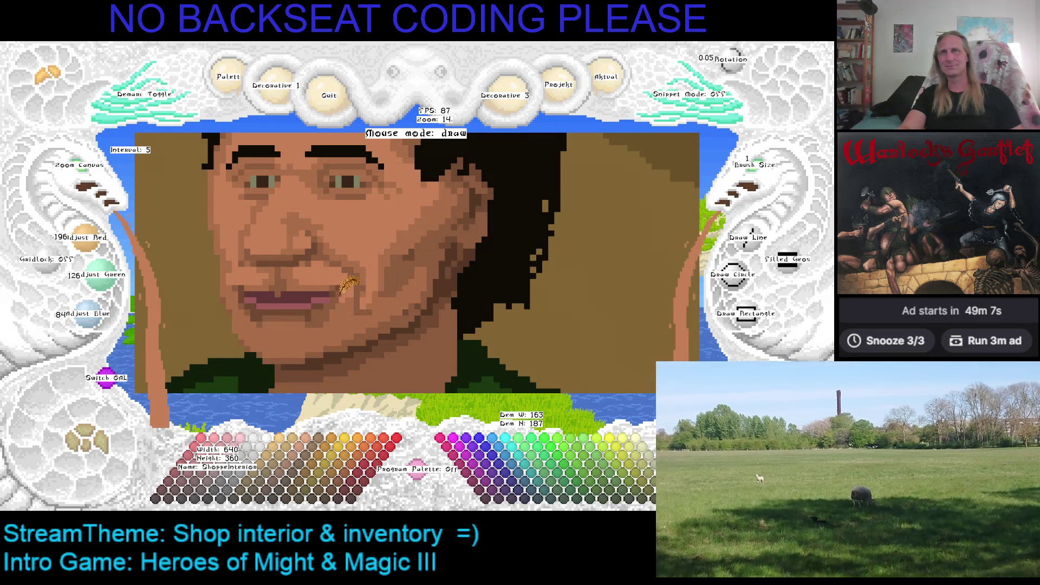
key(Left)
key(Left)
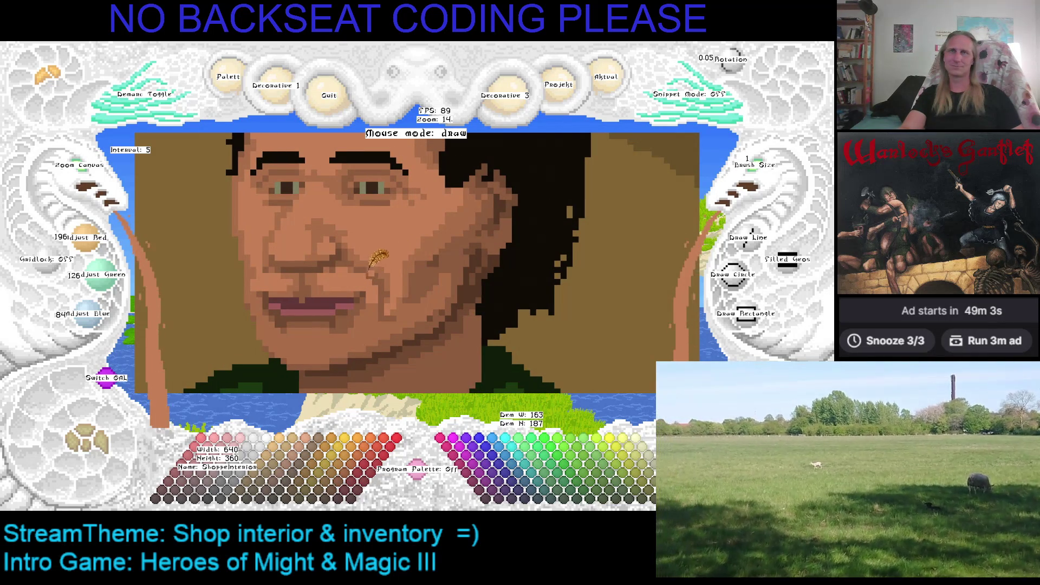
right_click(397, 284)
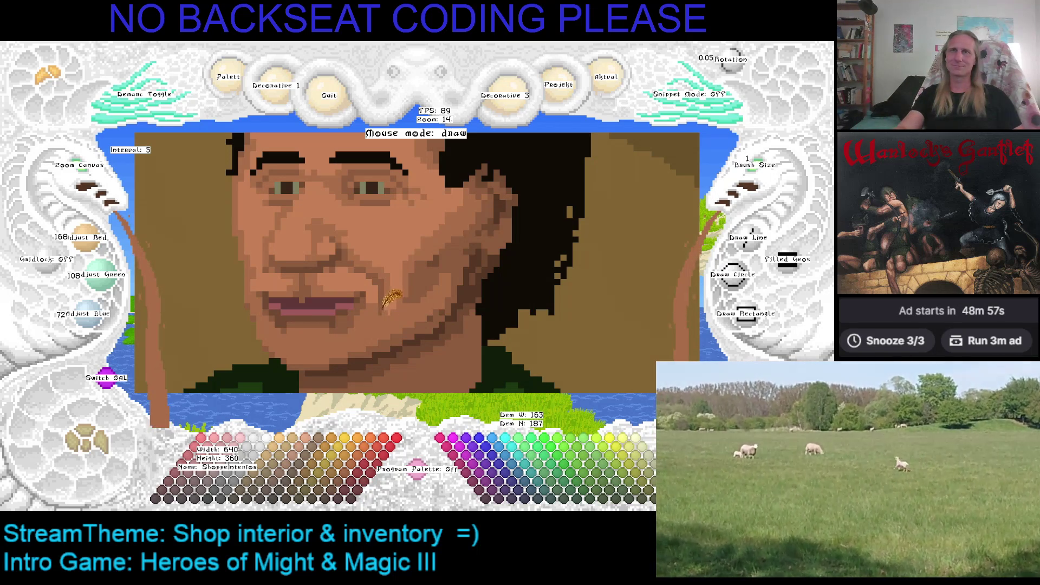
right_click(369, 323)
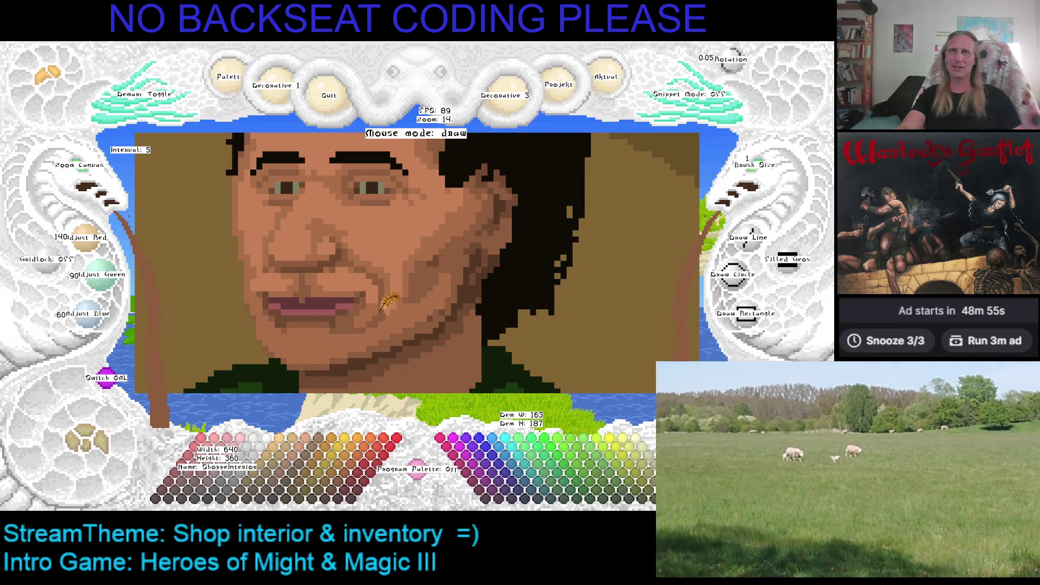
key(Left)
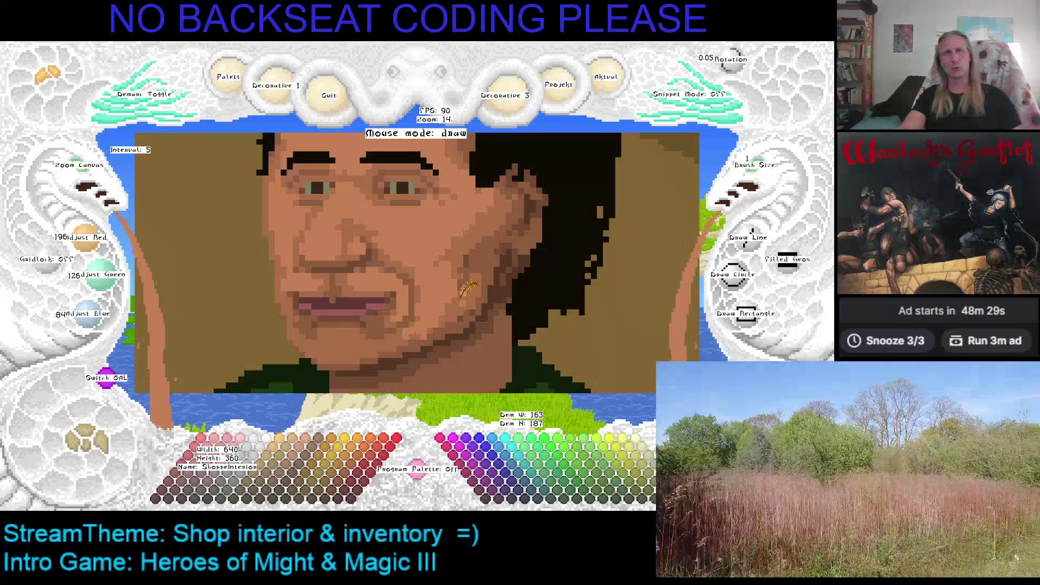
Step: Shade the cheek by alternating the mid 168/108/72 and light skin tones
right_click(459, 302)
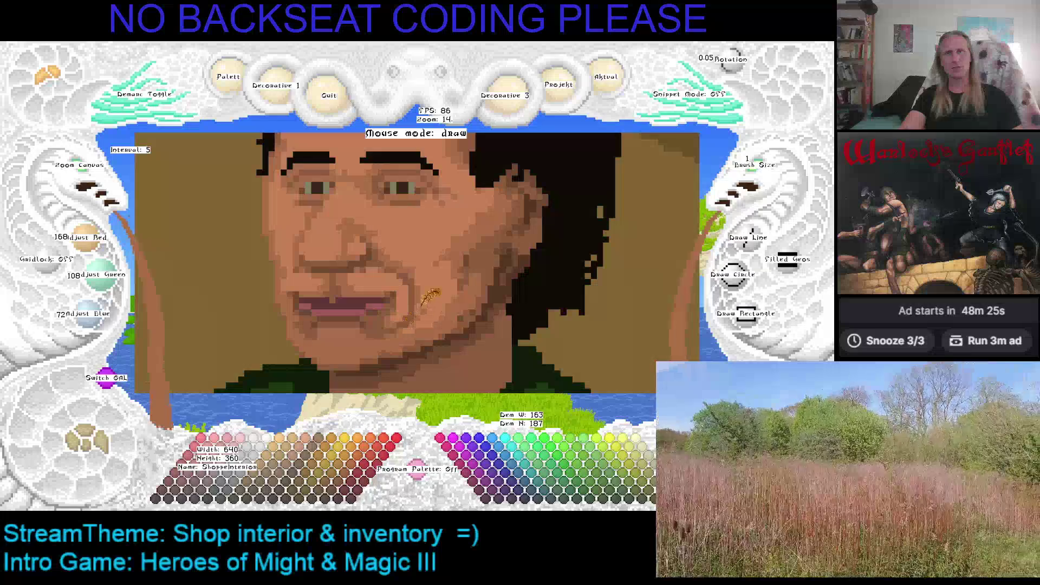
right_click(427, 306)
right_click(420, 330)
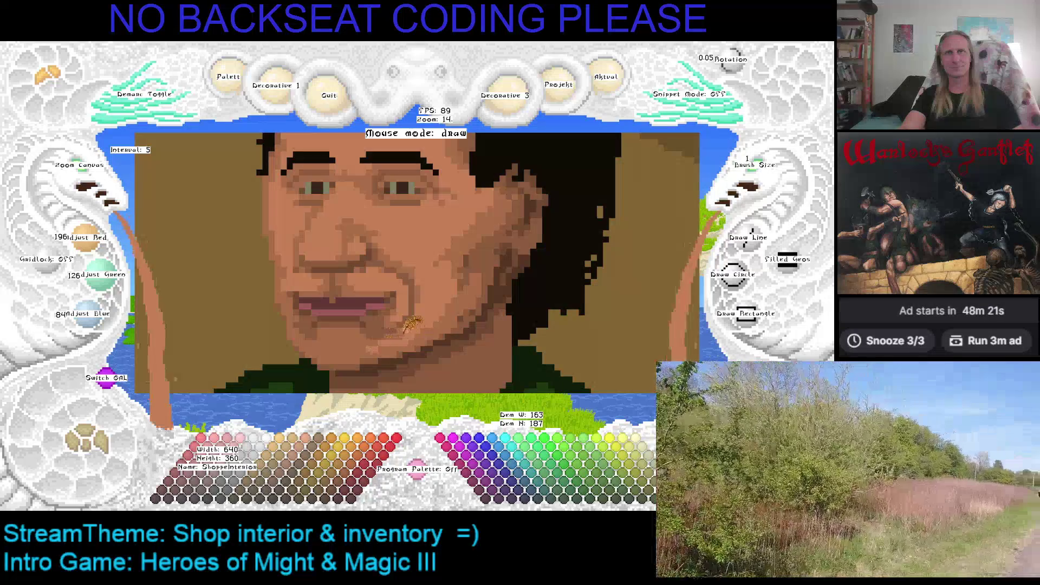
right_click(432, 329)
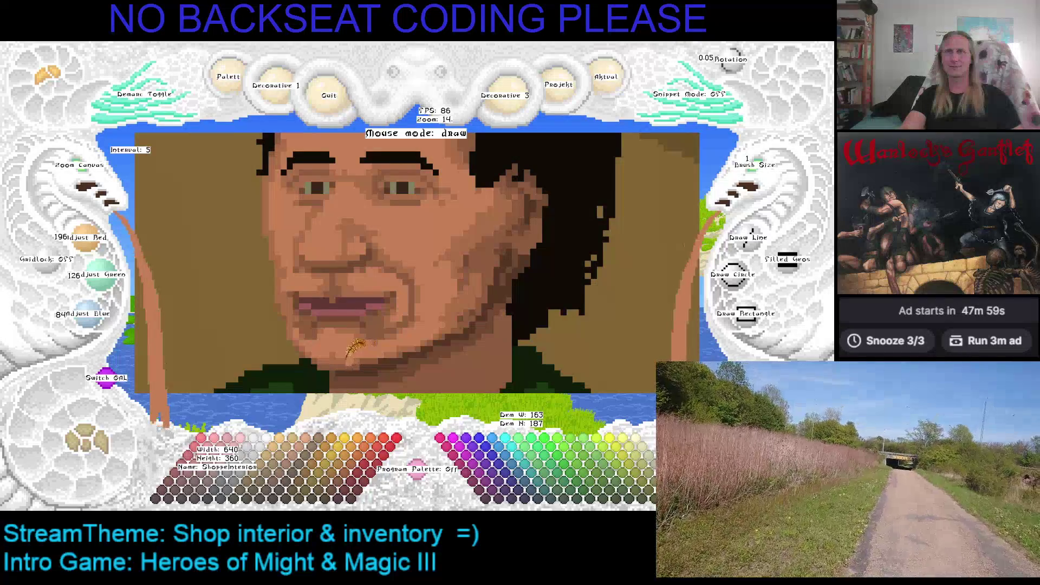
Step: Shade the chin with mid and dark 140/90/60 tones, then pan left and pick light 196/126/84
right_click(363, 355)
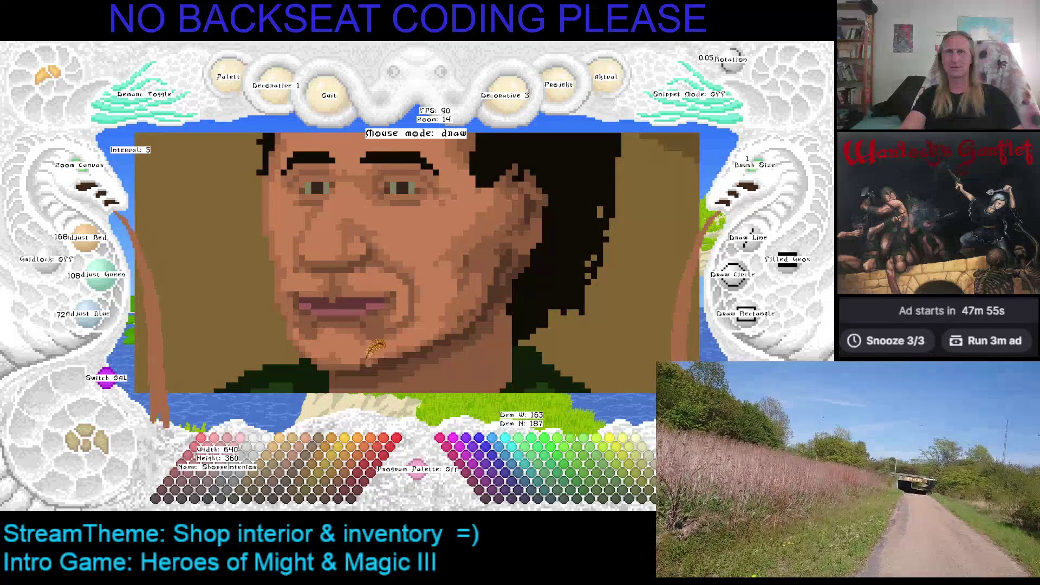
right_click(366, 357)
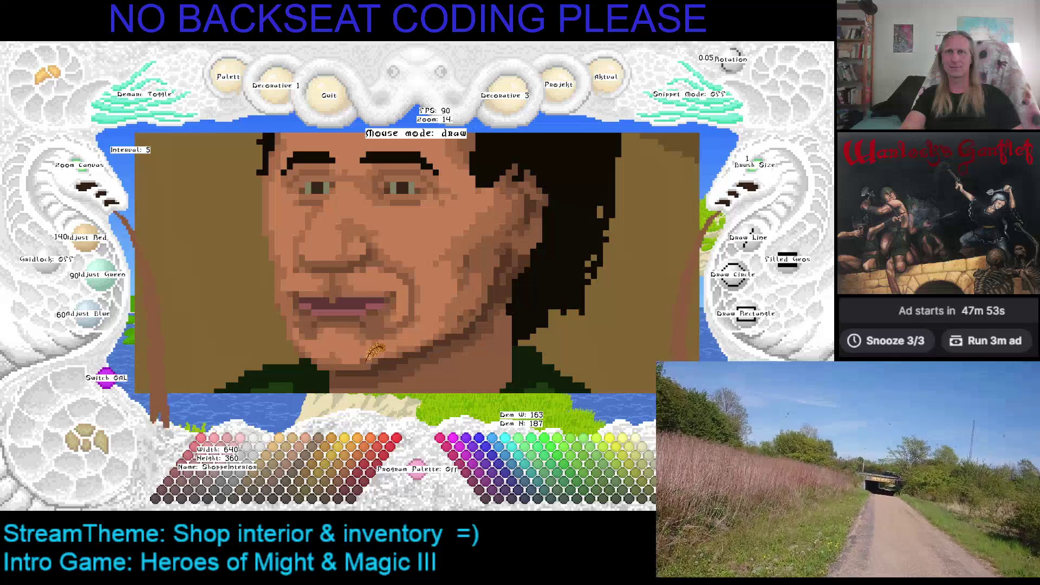
right_click(372, 356)
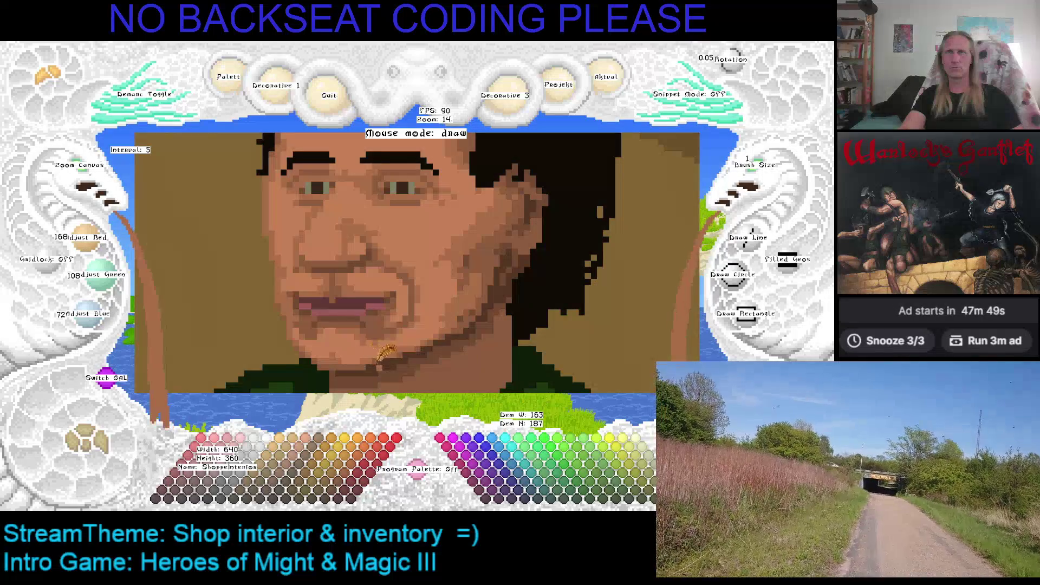
right_click(453, 310)
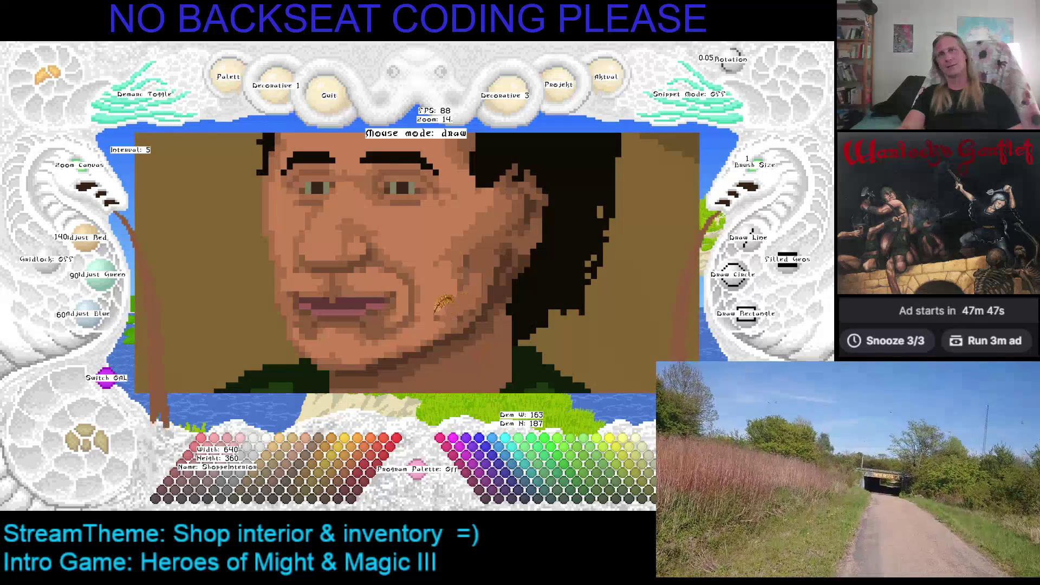
key(Left)
key(Down)
right_click(442, 298)
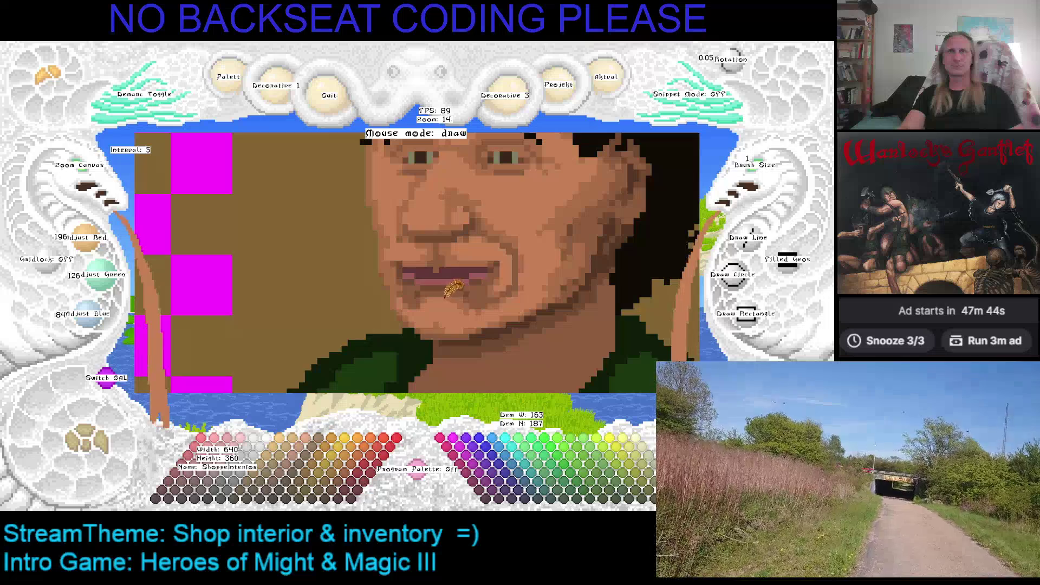
Step: Recentre the face, save the portrait, and shade near the mouth with mid and dark tones
key(Right)
key(Up)
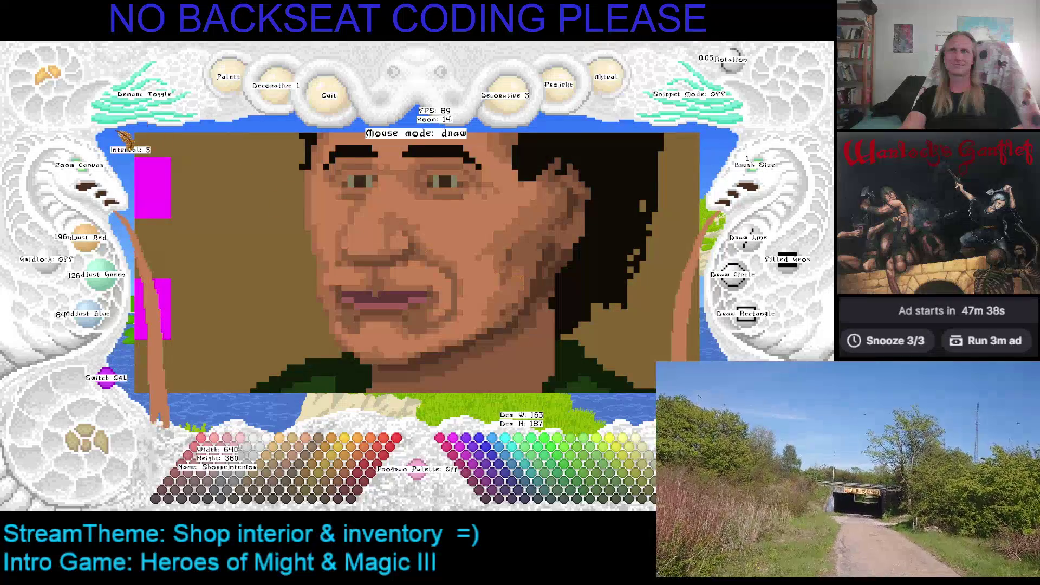
right_click(443, 276)
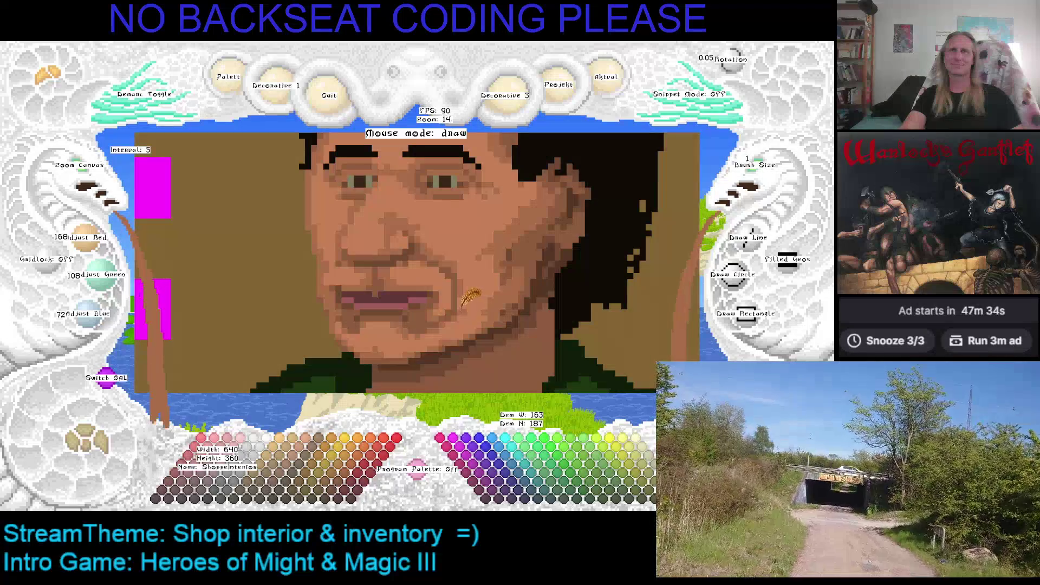
right_click(432, 287)
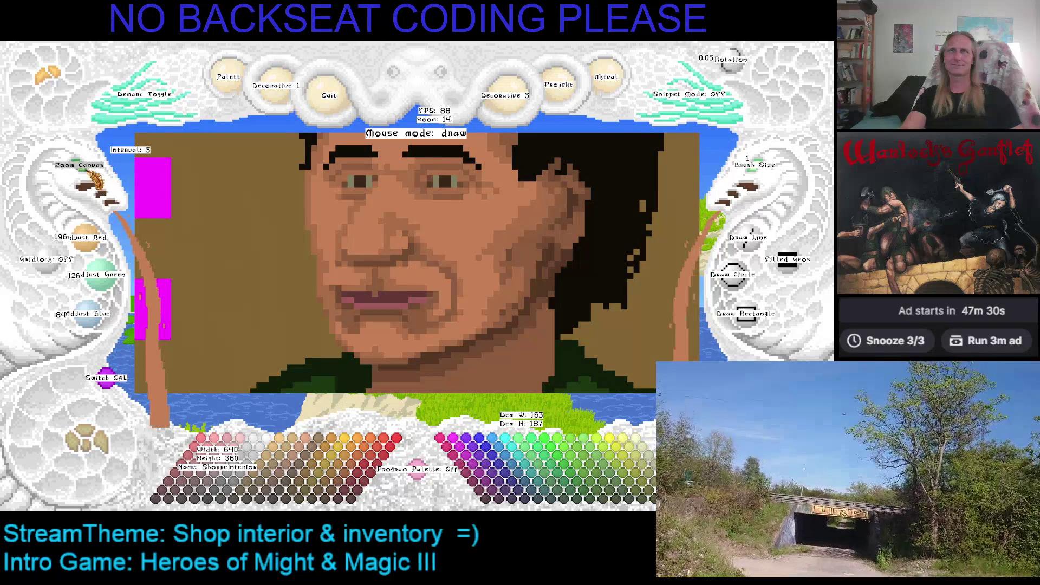
scroll(97, 190, down, 2)
key(ctrl+s)
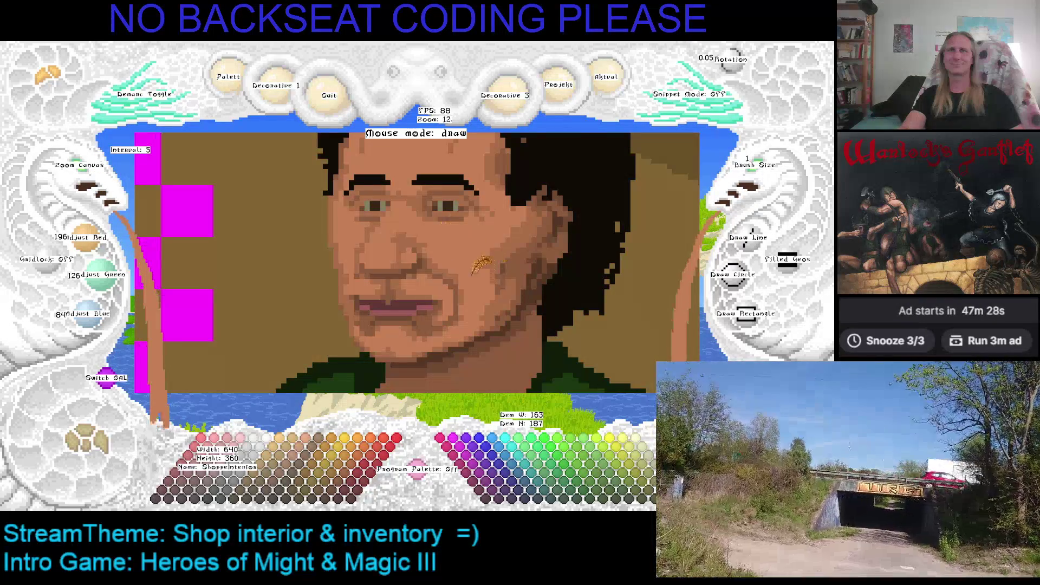
right_click(428, 291)
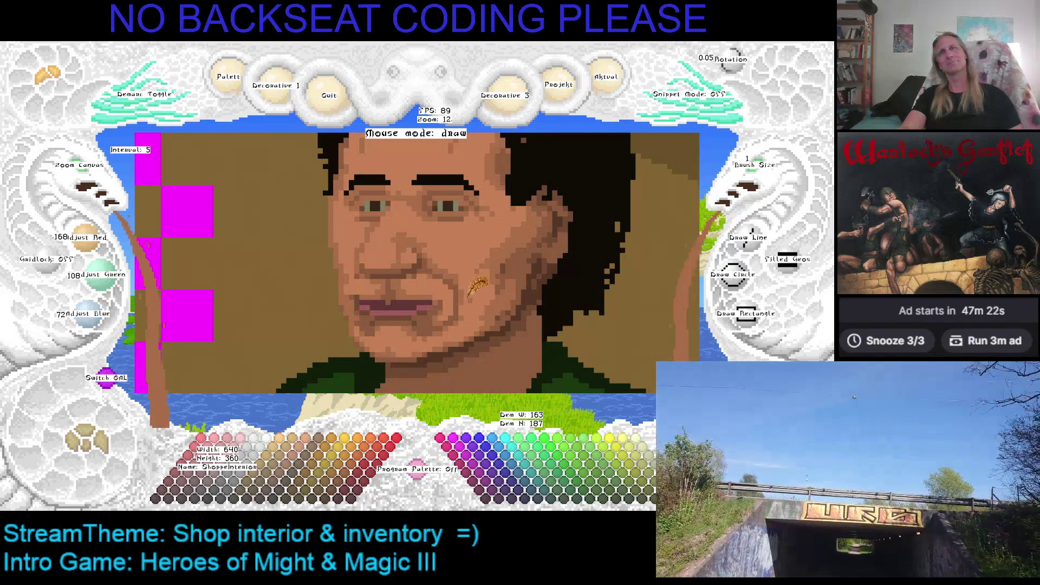
right_click(439, 305)
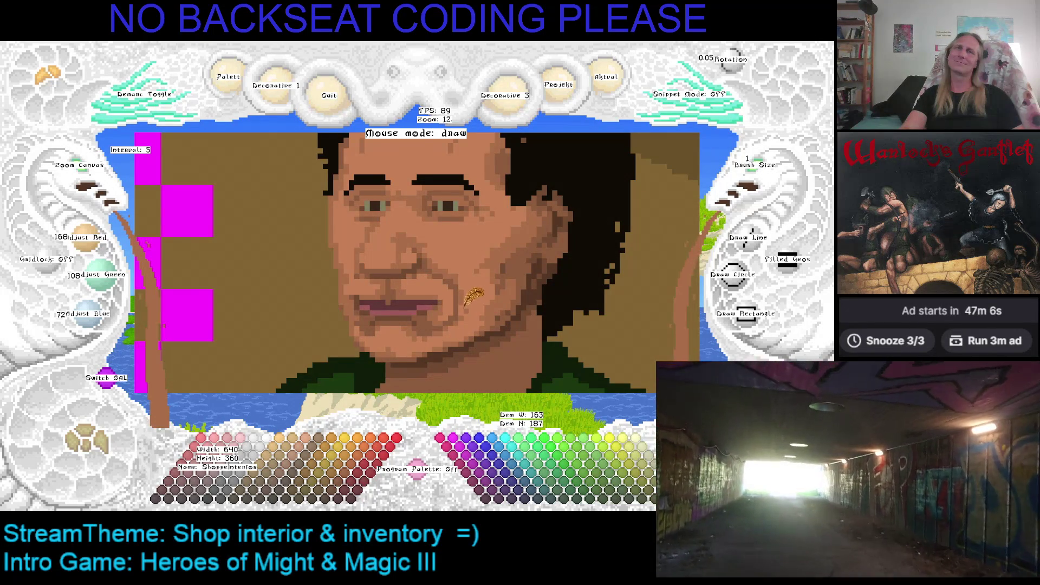
Step: Refine shading beside the mouth, under the nose and above the lip with light, mid and dark tones
right_click(414, 287)
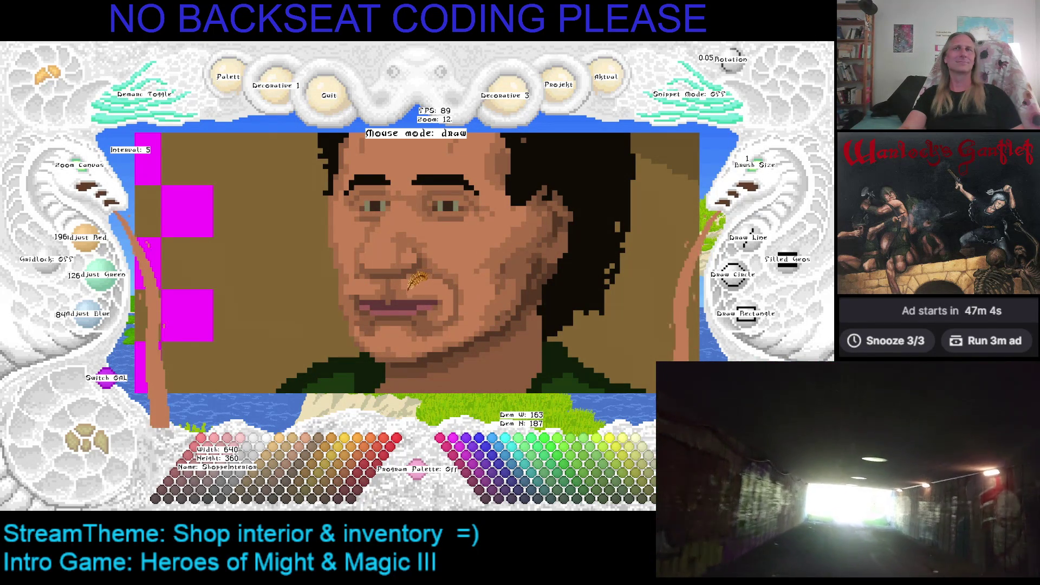
right_click(436, 293)
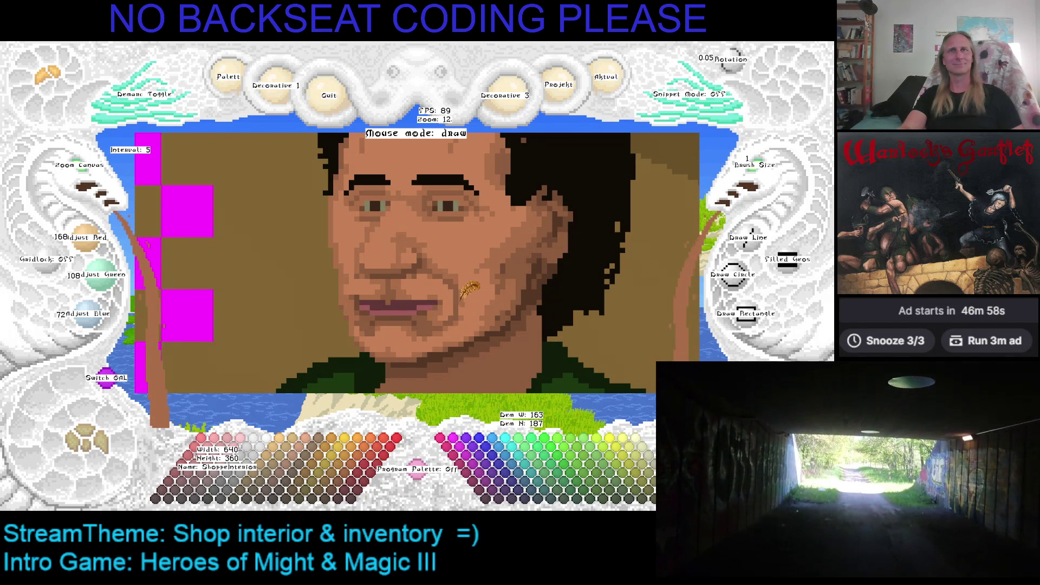
right_click(351, 292)
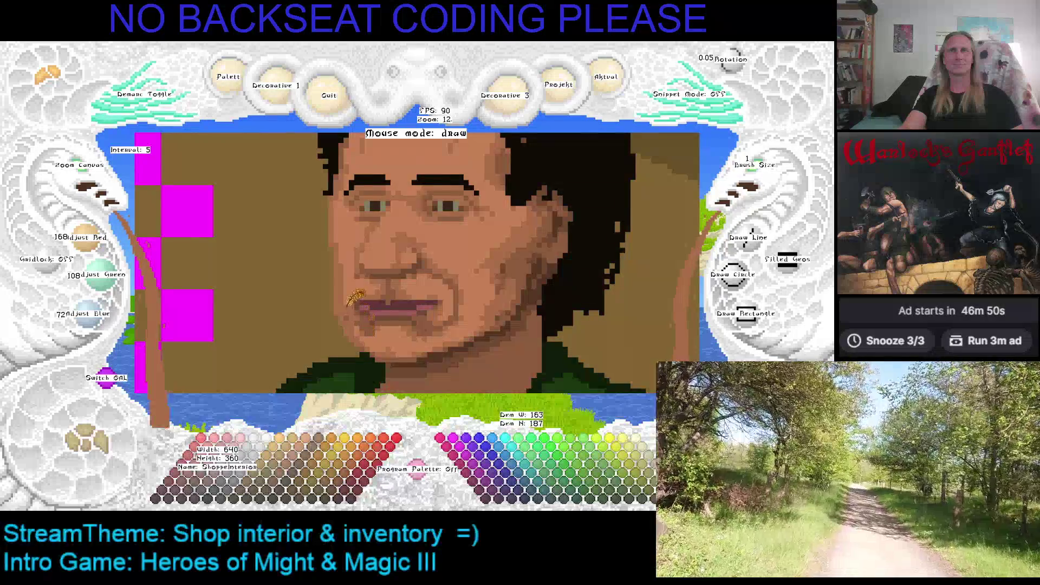
right_click(349, 284)
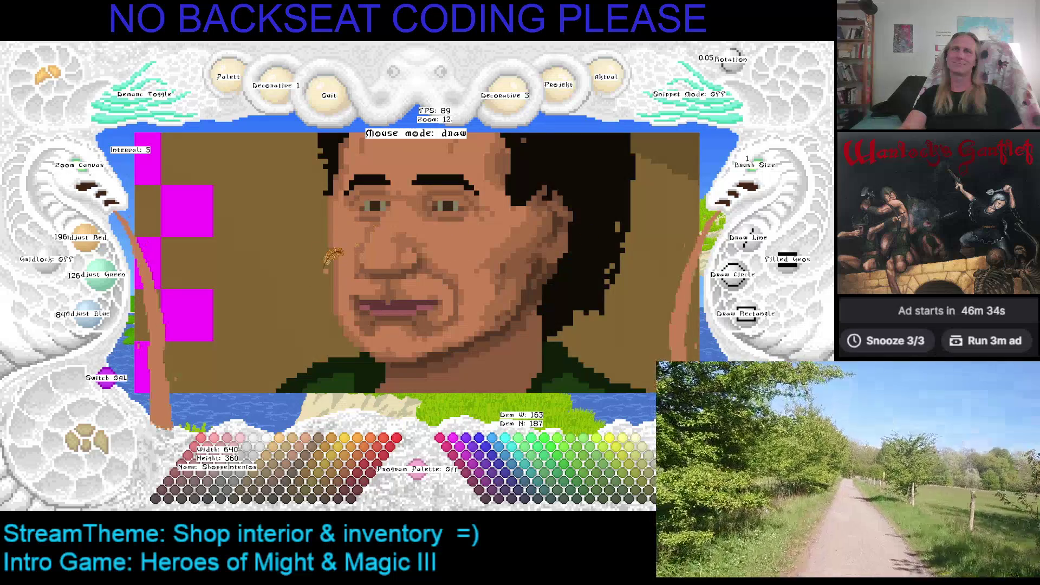
right_click(351, 293)
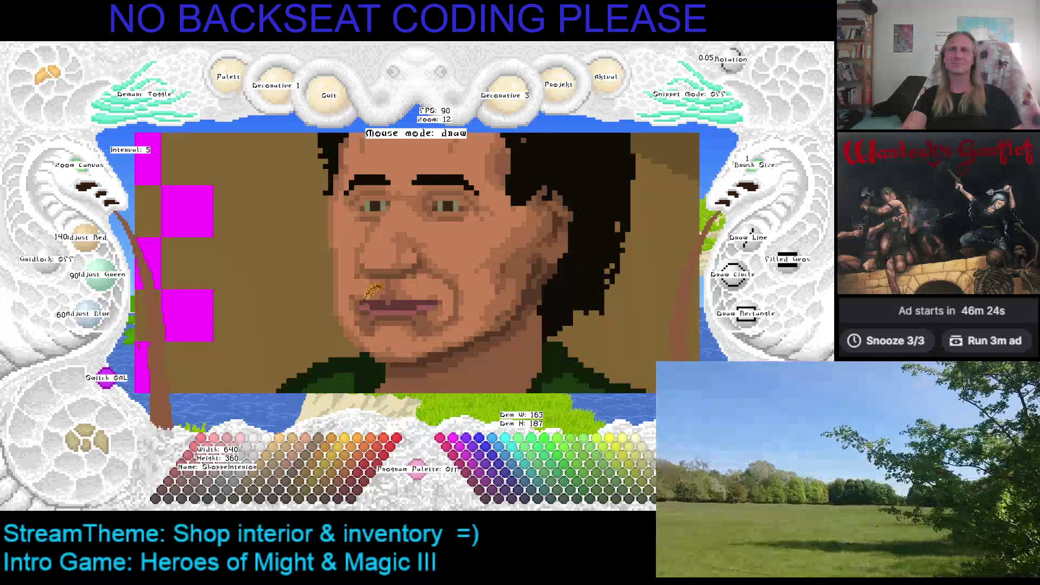
right_click(352, 305)
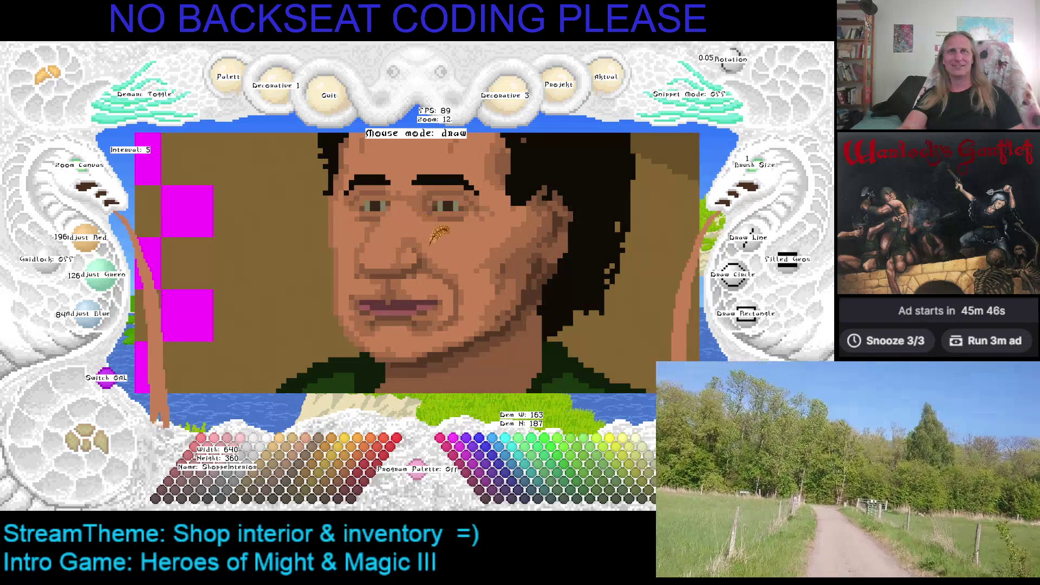
key(Left)
key(Up)
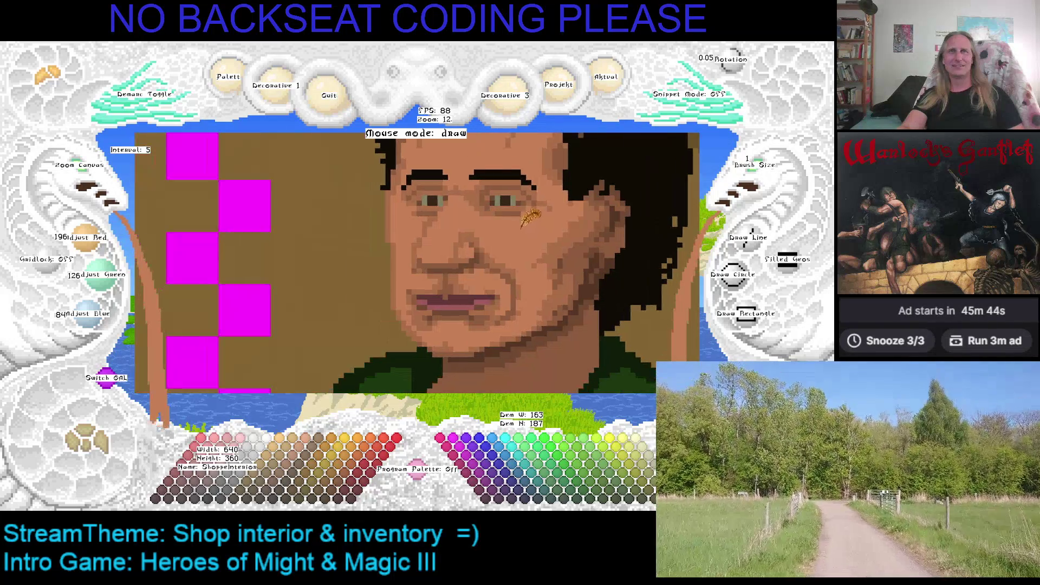
Step: Pan across the face, pick the lighter skin tone, and touch up both cheeks
key(Left)
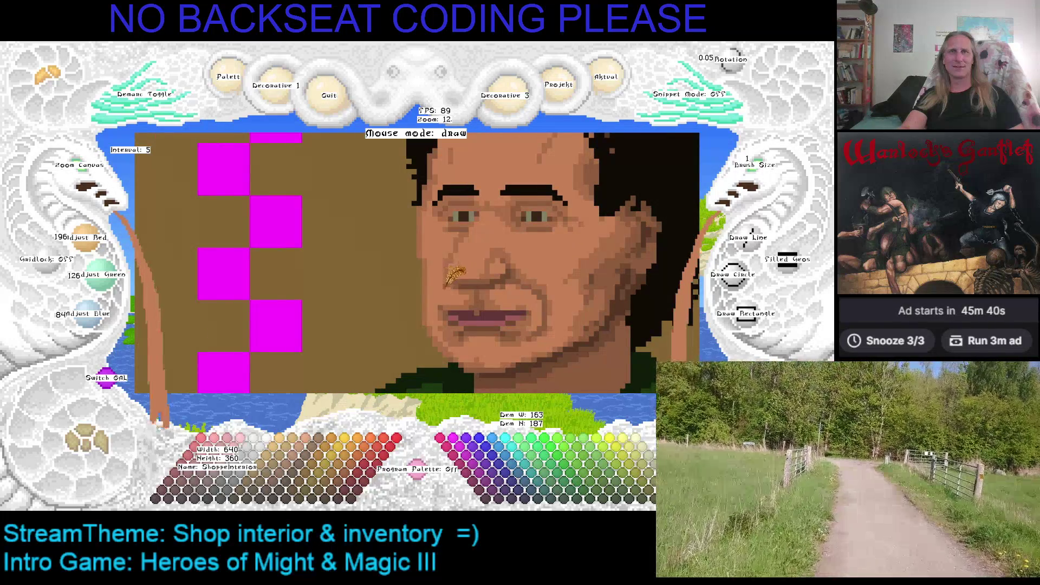
key(Right)
key(Up)
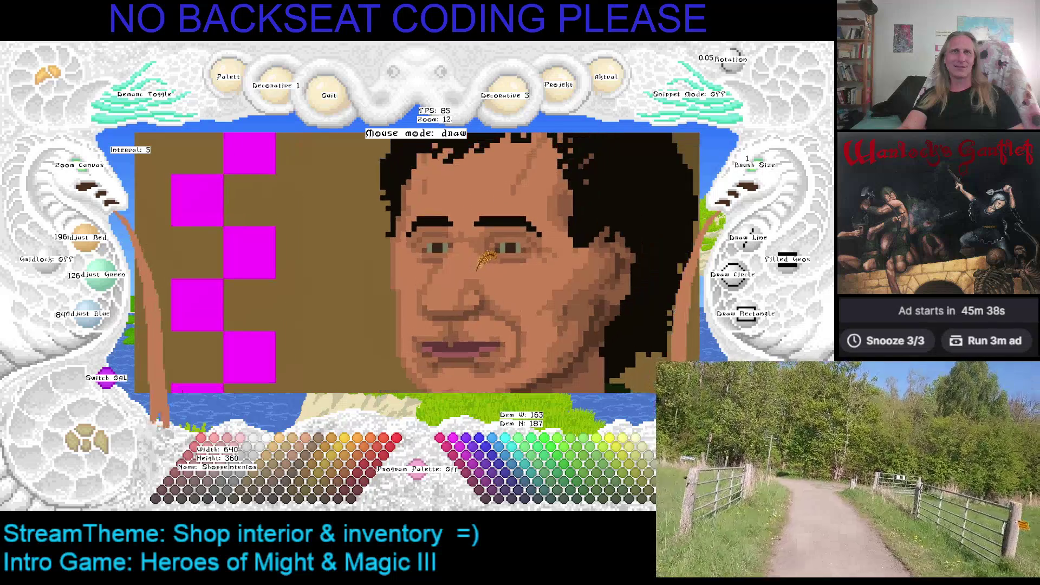
key(Right)
key(Up)
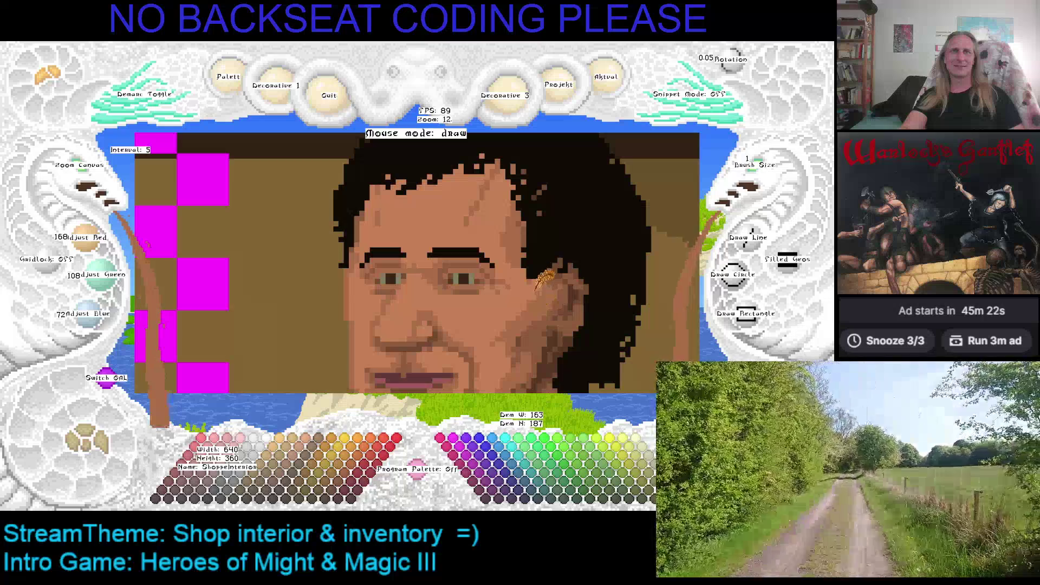
right_click(546, 284)
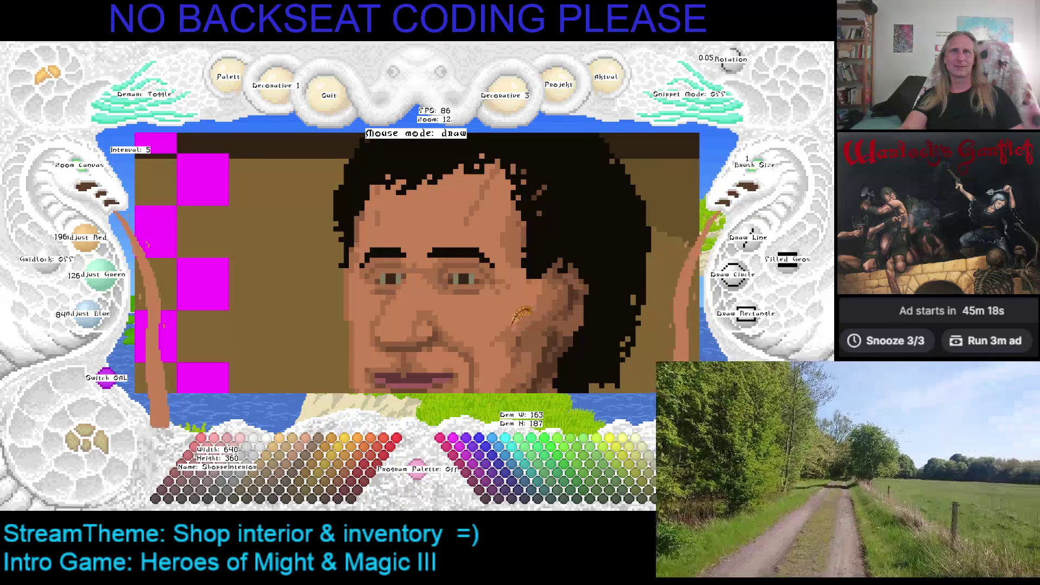
drag(509, 327, 556, 210)
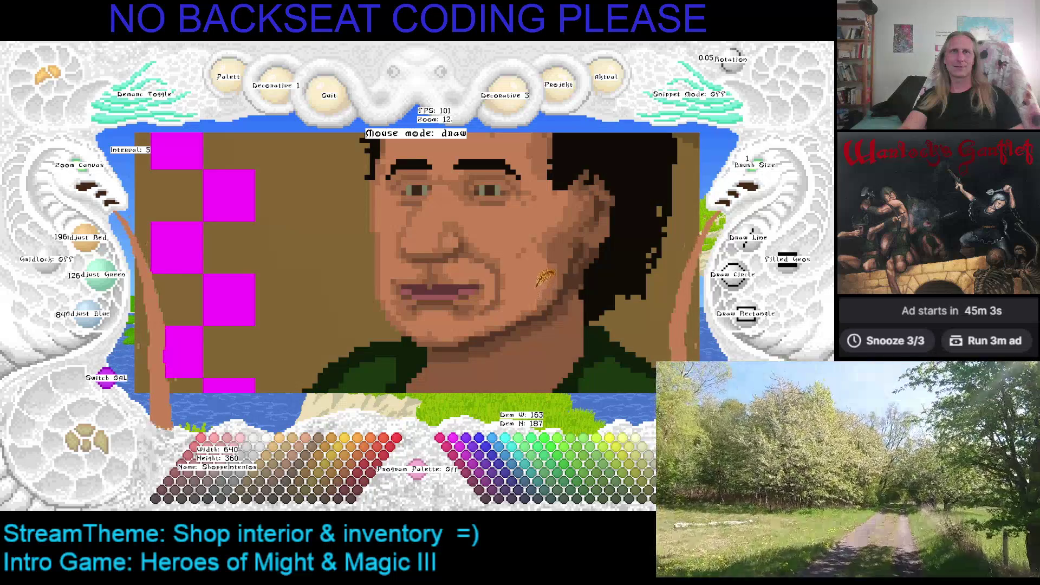
key(Right)
key(Up)
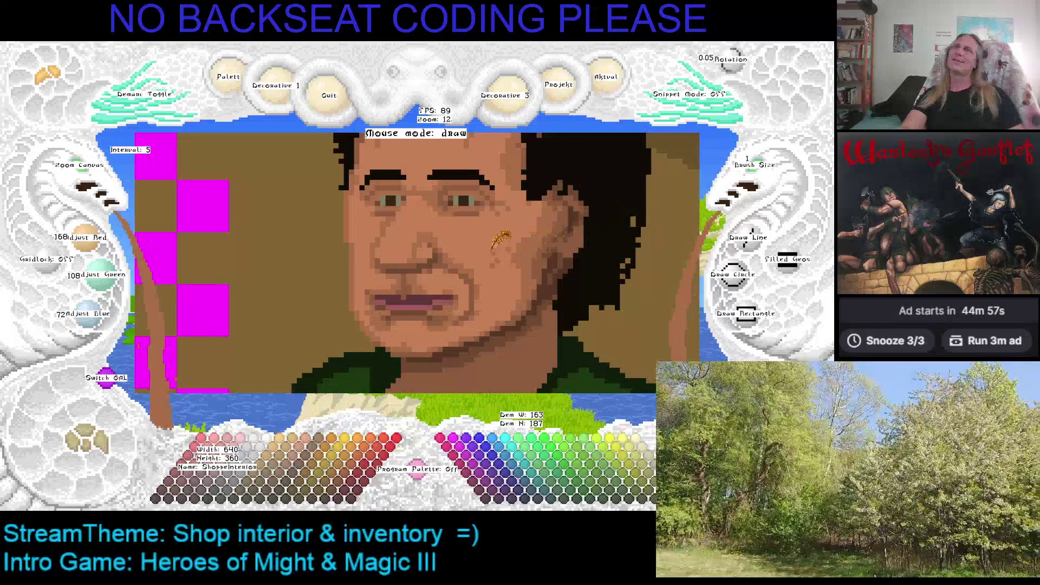
key(Left)
key(Left)
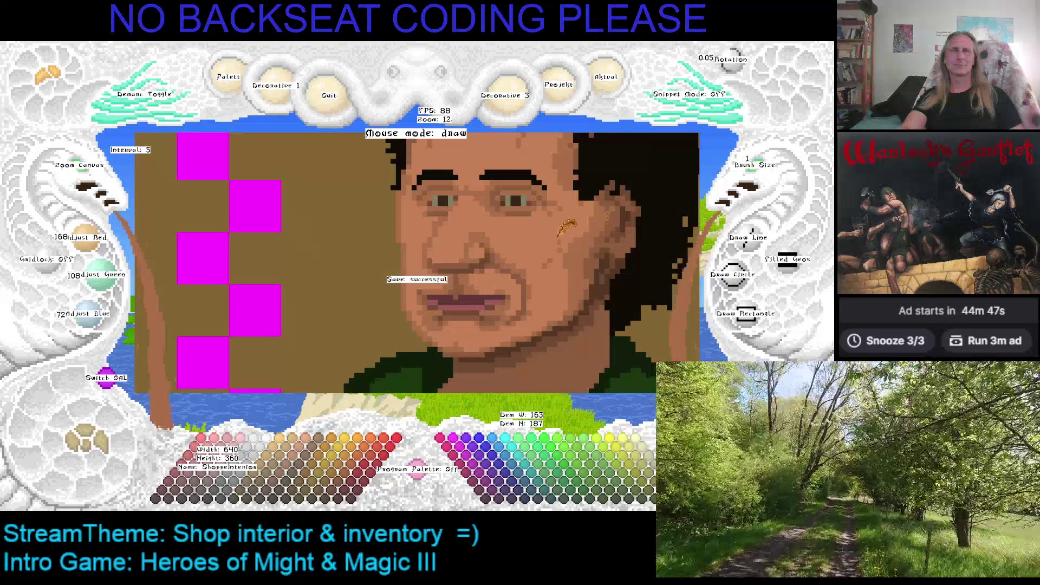
Step: Shade around the mouth and chin between the cheeks, then zoom the canvas out
key(Right)
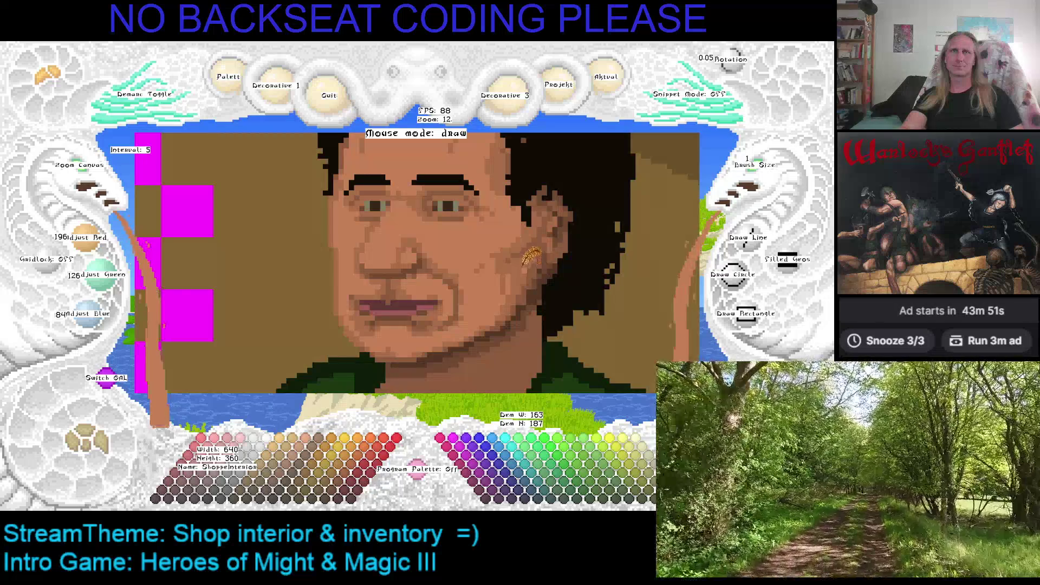
key(Left)
key(Down)
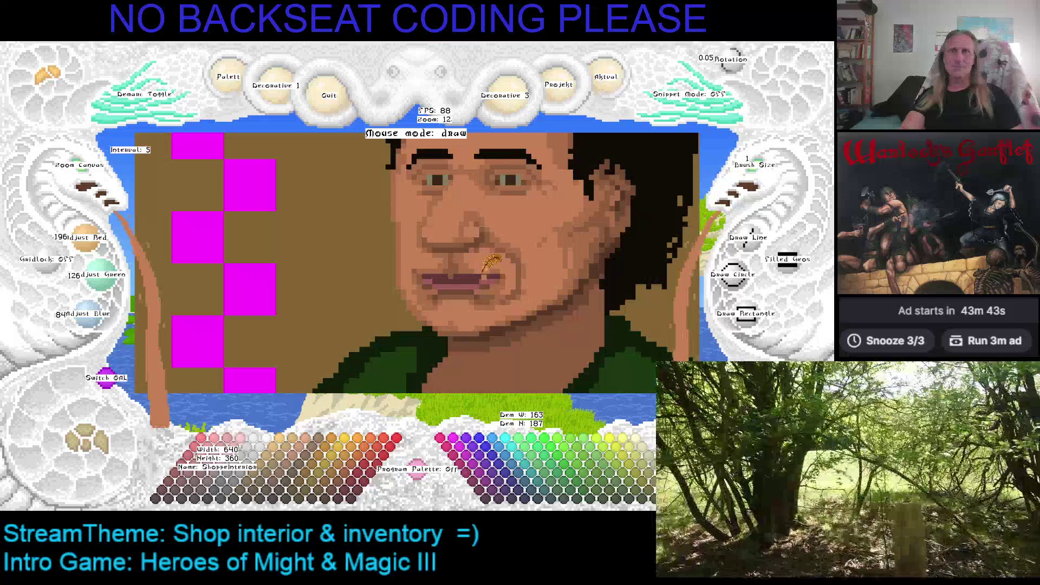
click(81, 176)
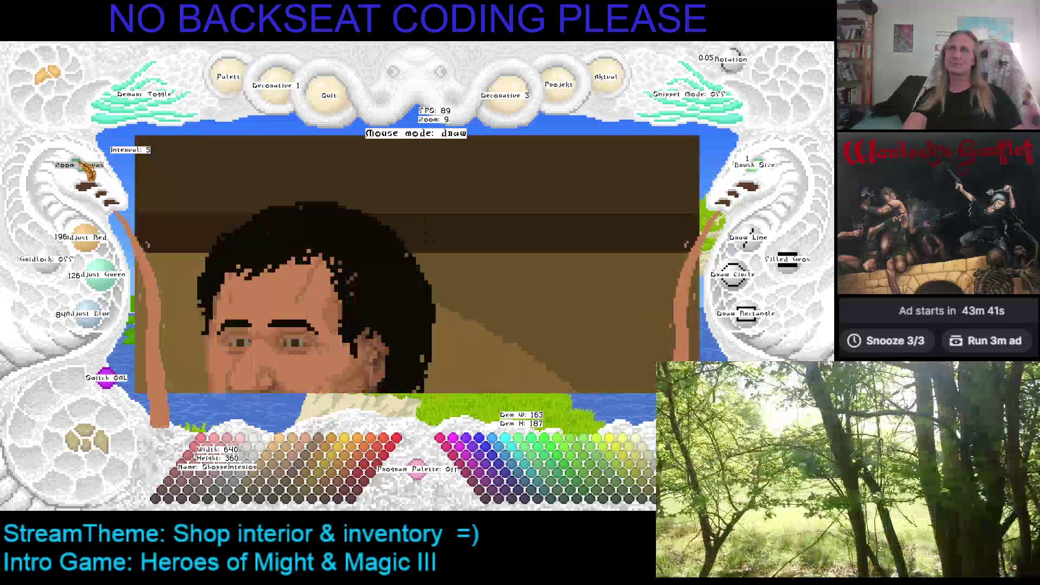
Step: Zoom out from 12 to 3 and centre the whole shopkeeper and counter in view
click(82, 176)
click(82, 176)
click(82, 177)
click(81, 177)
click(81, 177)
click(81, 178)
click(81, 178)
click(81, 178)
click(81, 178)
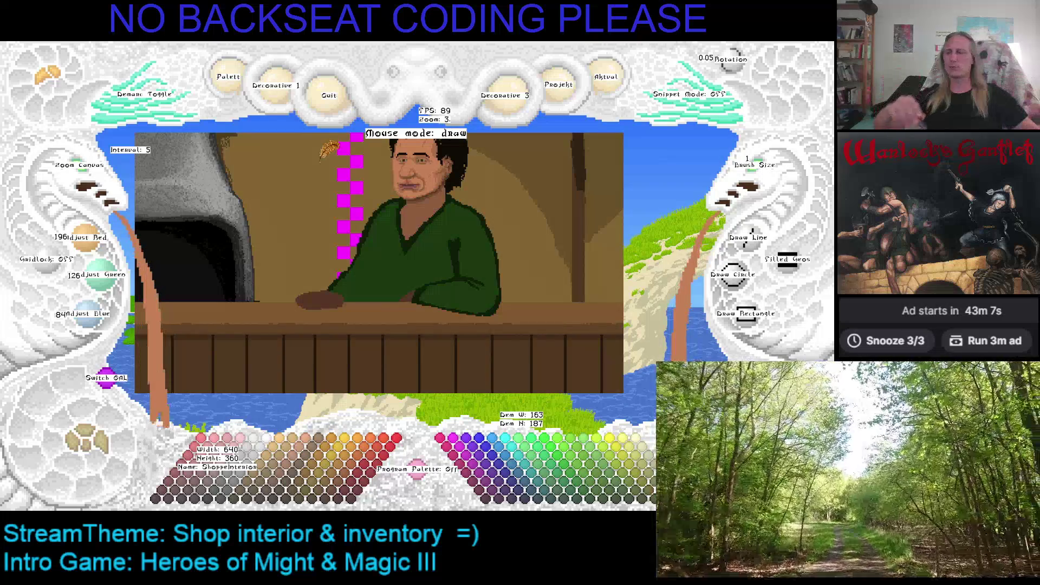
drag(423, 243, 405, 325)
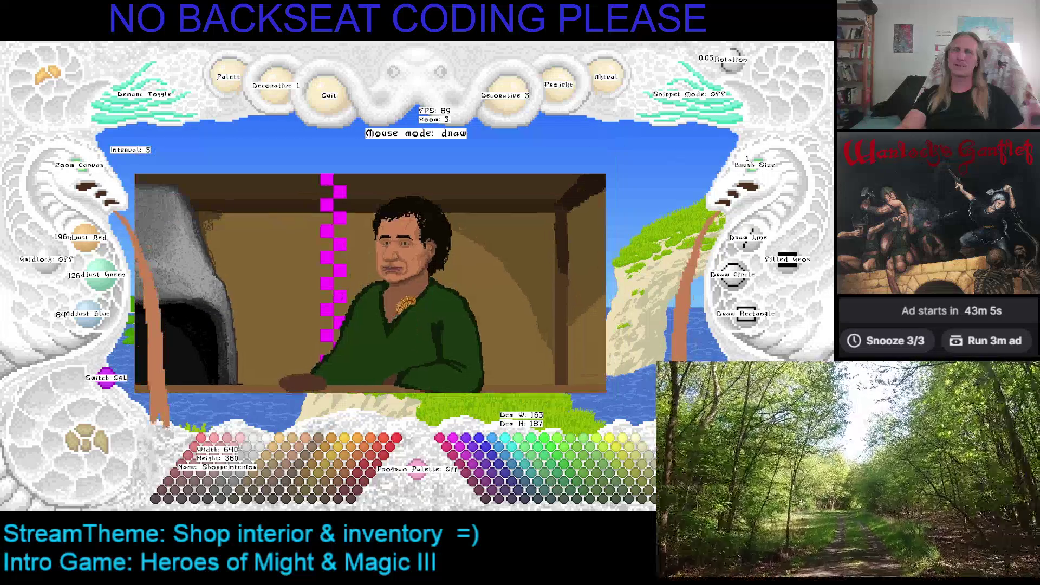
drag(399, 287, 415, 267)
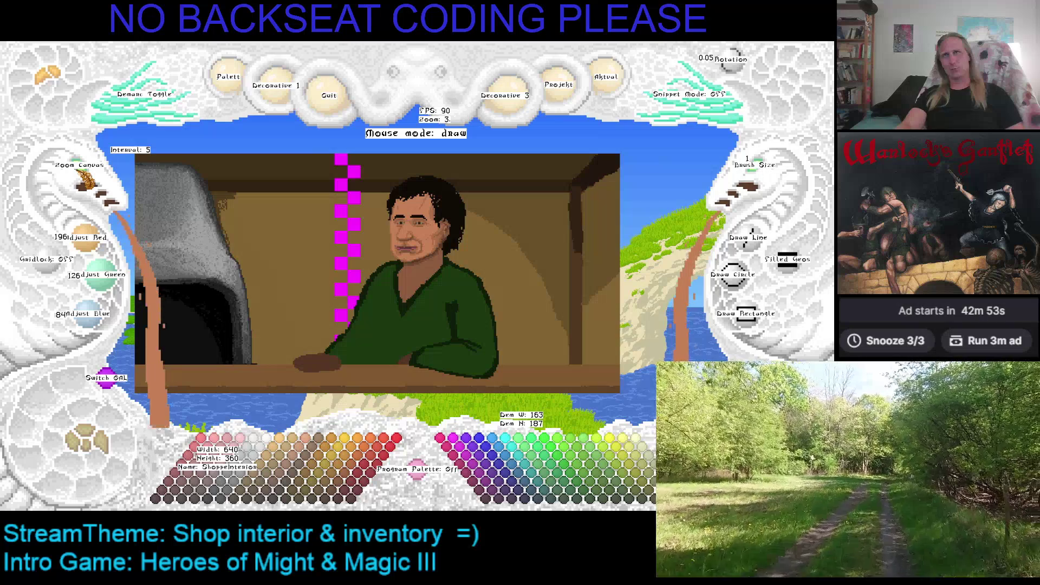
Step: Zoom in to 9 on the face, save, and pick the dark brown hair colour
scroll(84, 176, up, 4)
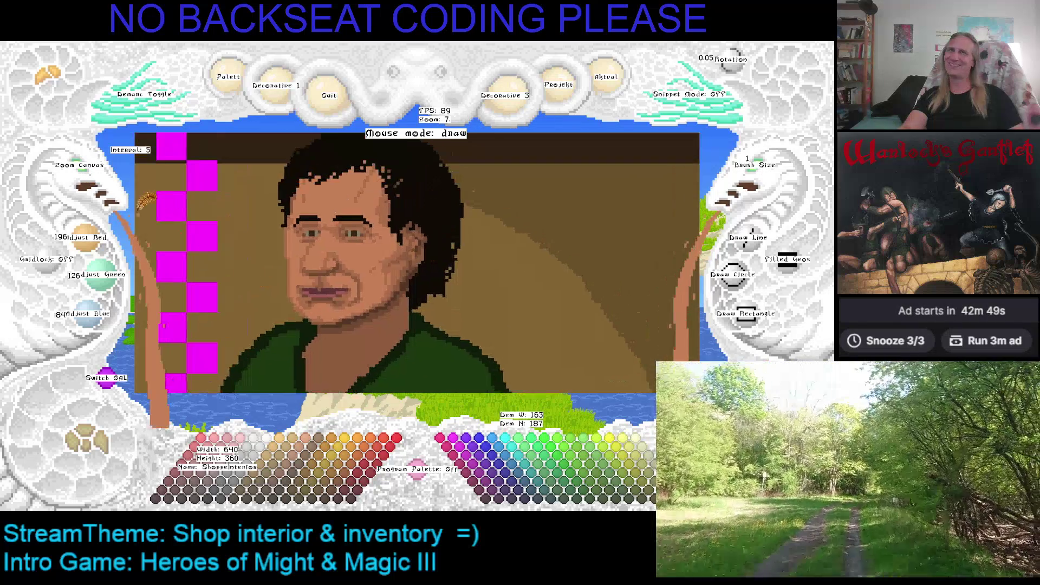
scroll(83, 176, up, 2)
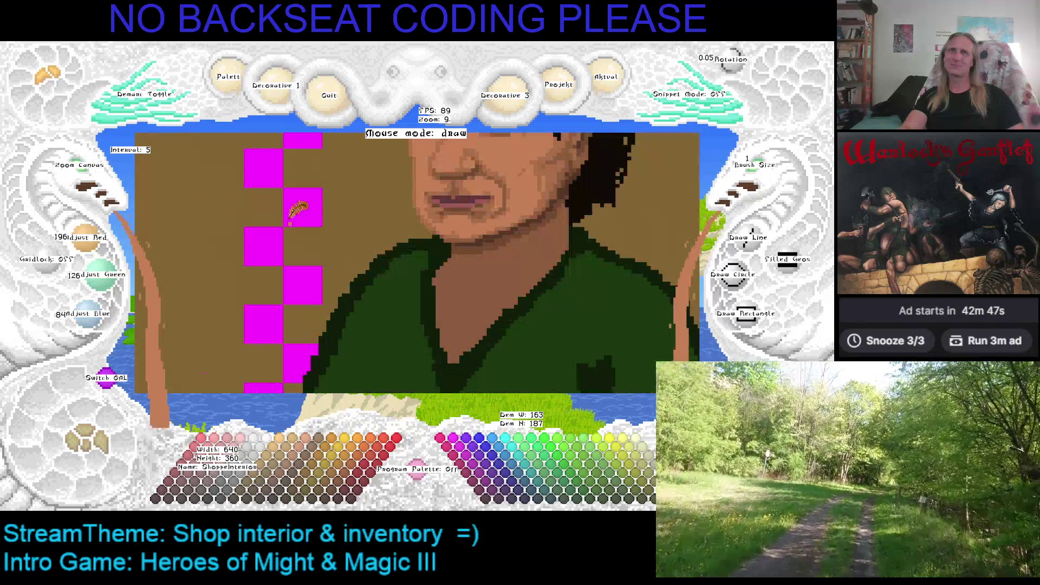
key(ctrl+s)
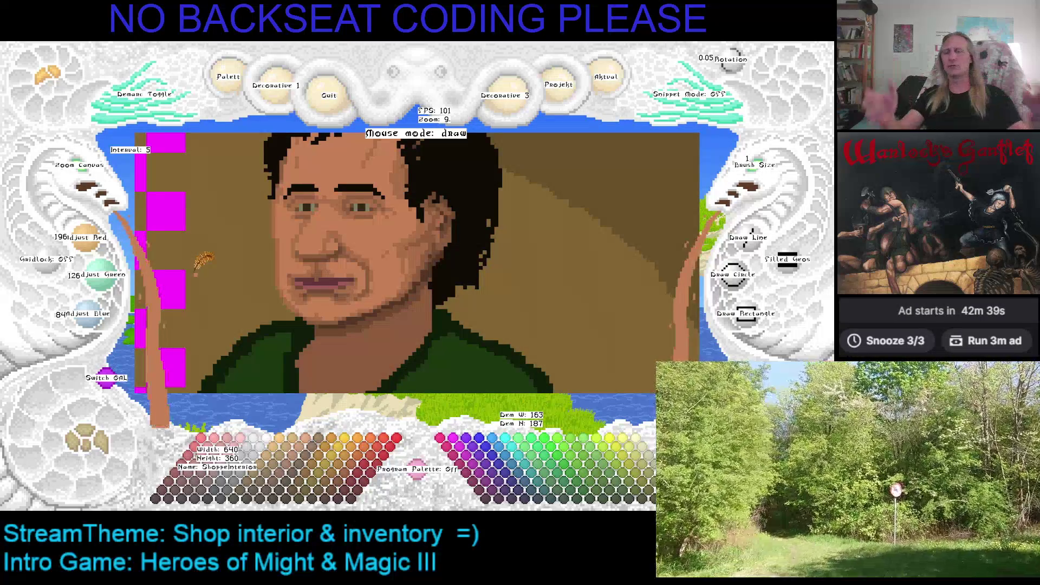
right_click(479, 252)
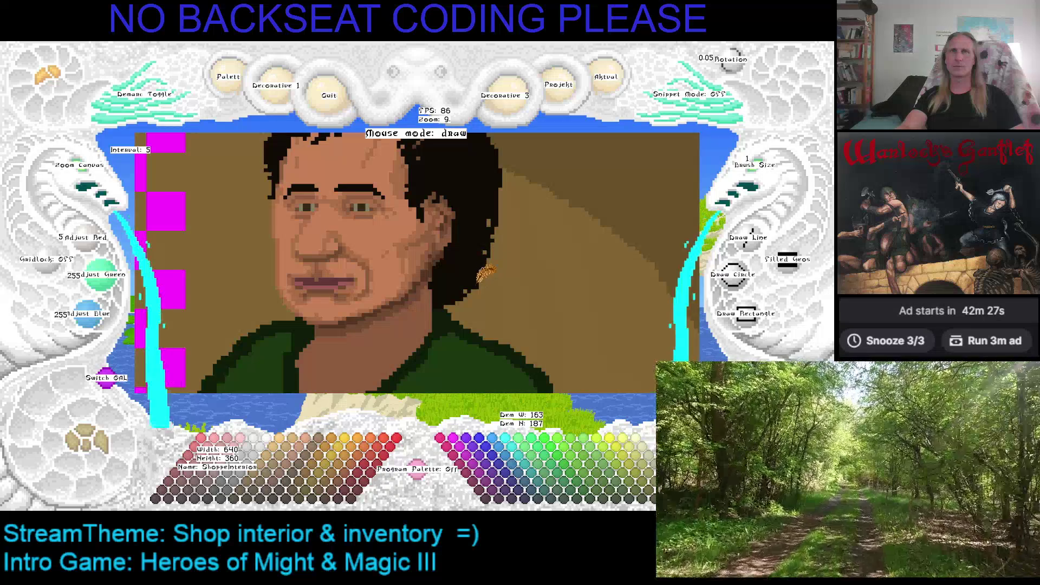
key(ctrl+s)
Step: Bring the top of the hair into view and pick its near-black colour
key(Up)
key(Left)
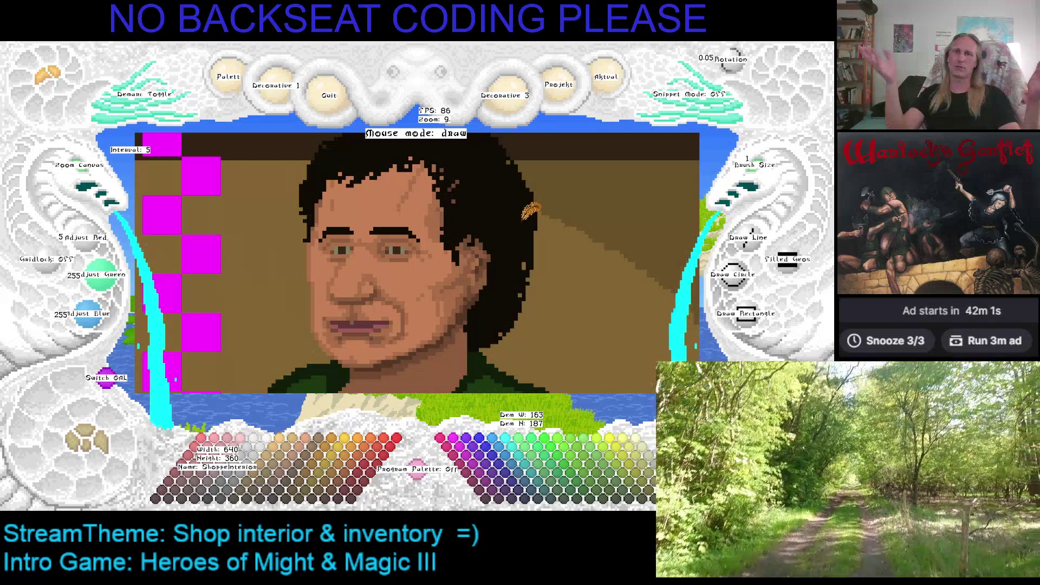
drag(498, 222, 520, 237)
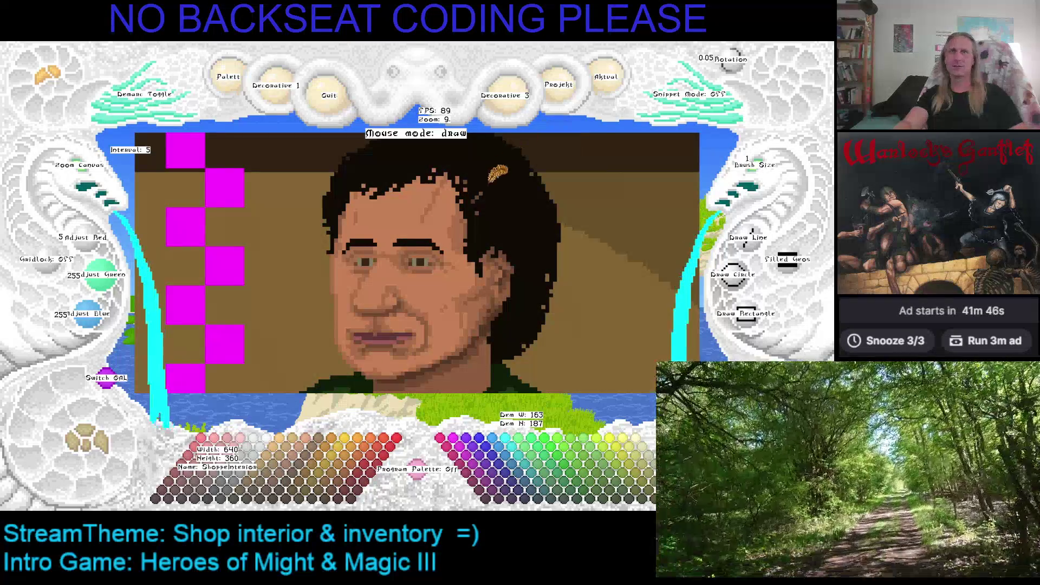
drag(483, 205, 499, 231)
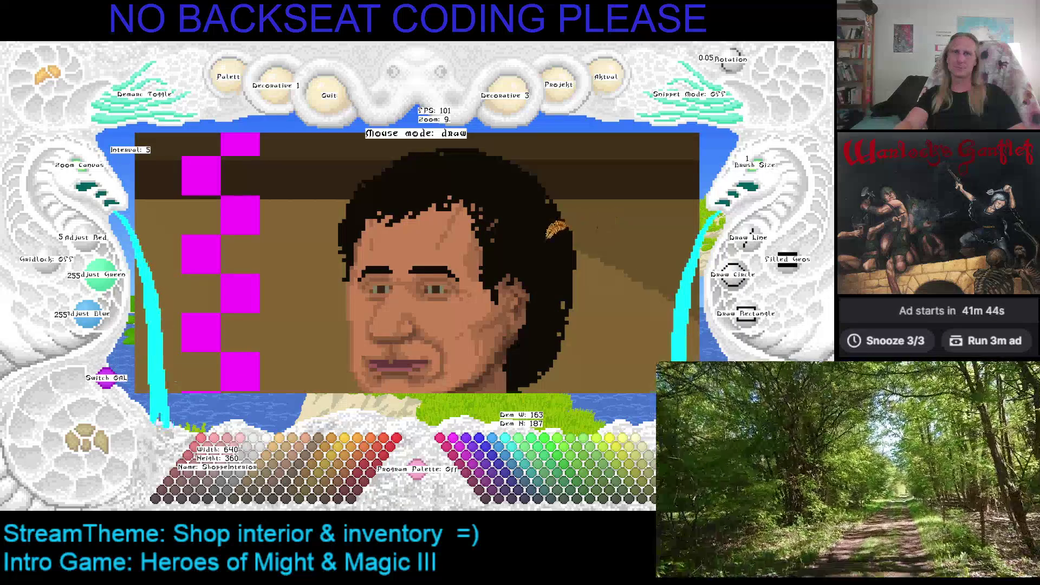
drag(564, 222, 540, 205)
right_click(495, 241)
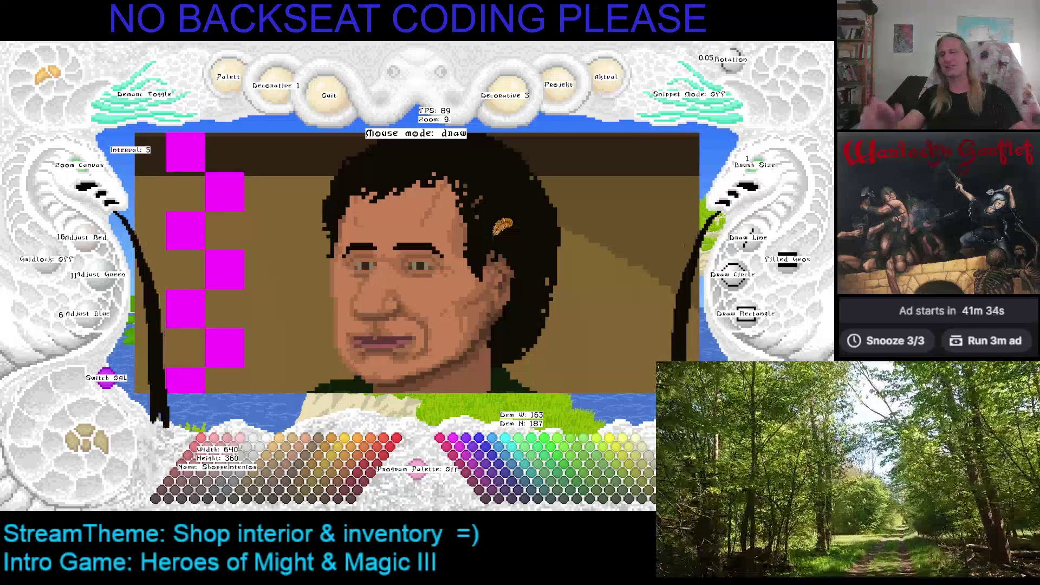
Step: Pan around the top, right and left edges of the hair and face
key(Up)
key(Right)
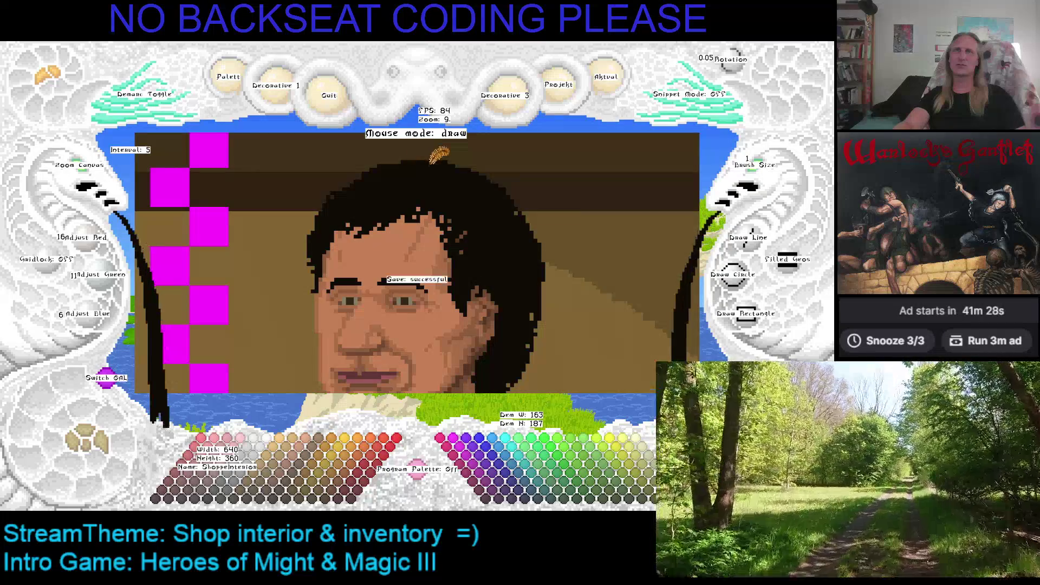
key(Down)
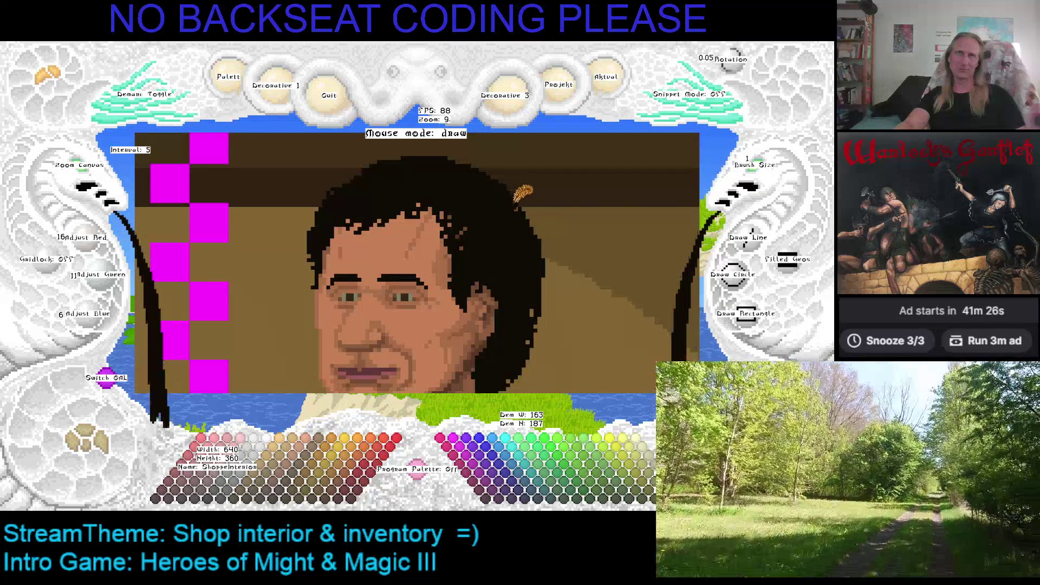
key(Left)
key(Down)
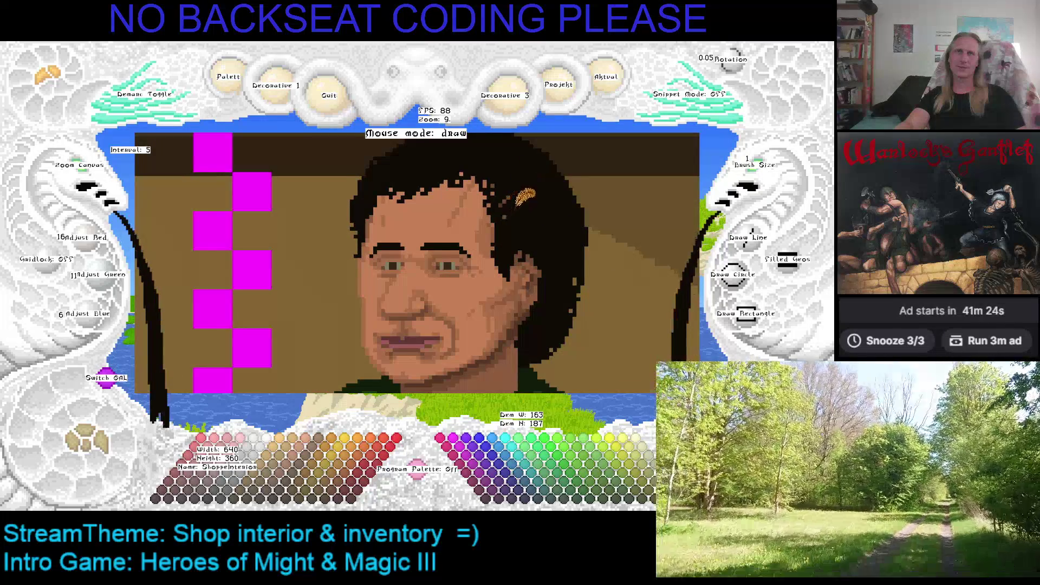
key(Down)
key(Up)
key(Up)
key(Left)
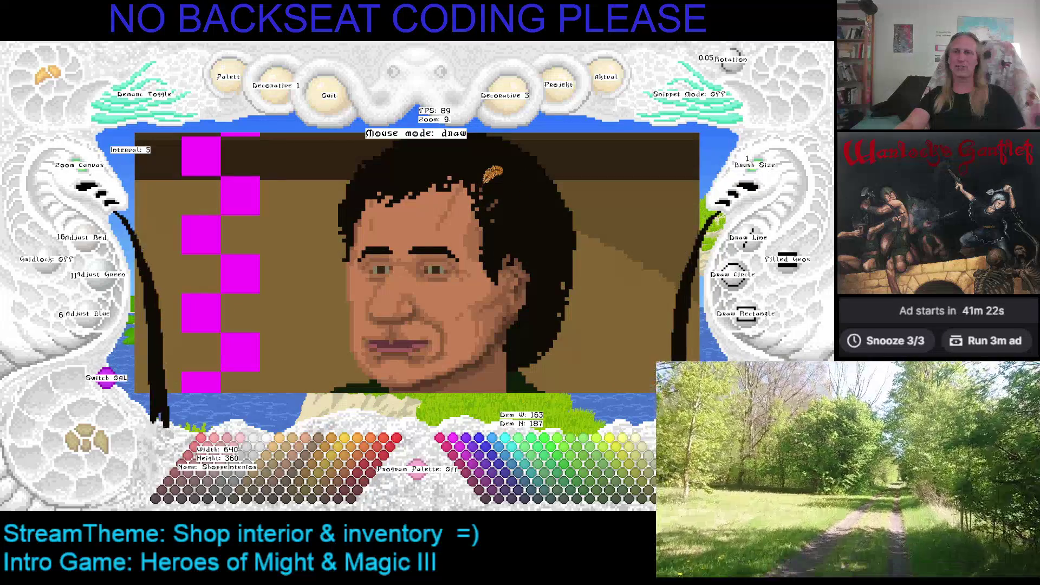
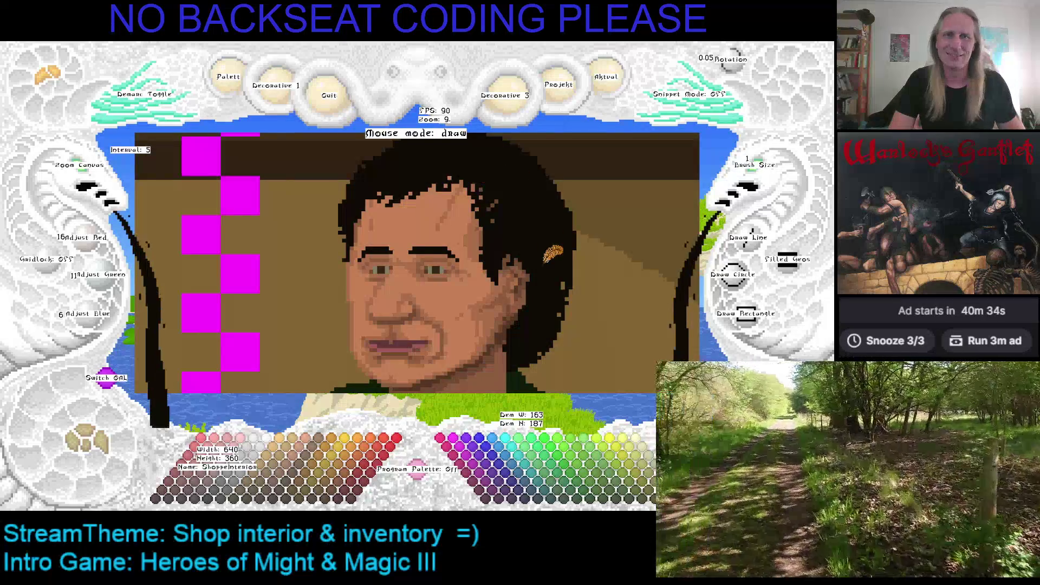
Step: Zoom in on the face and eyedrop the darker skin tone 168/108/72 from the cheek
scroll(417, 209, up, 3)
scroll(414, 211, down, 2)
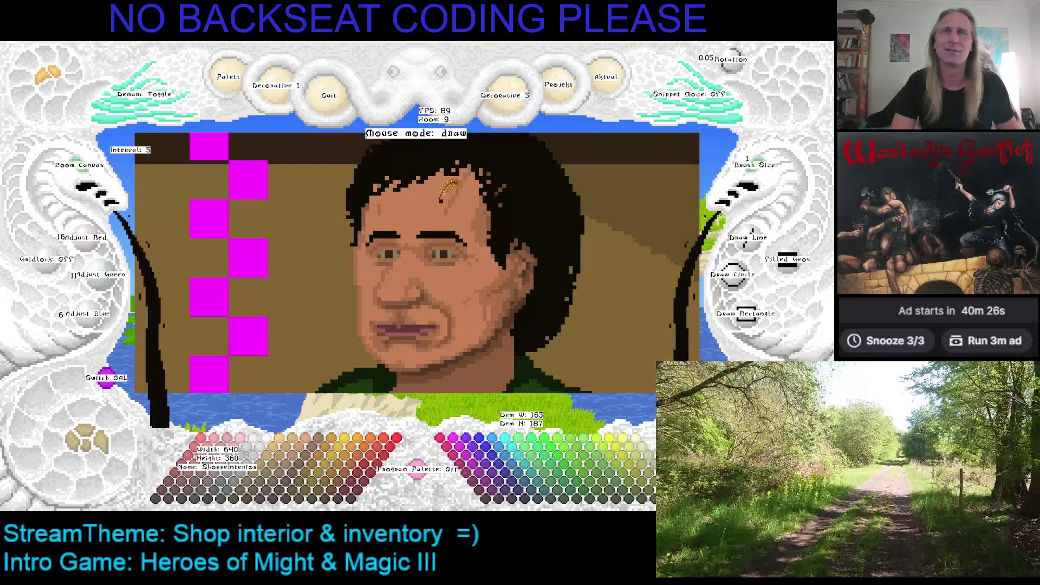
scroll(395, 184, down, 2)
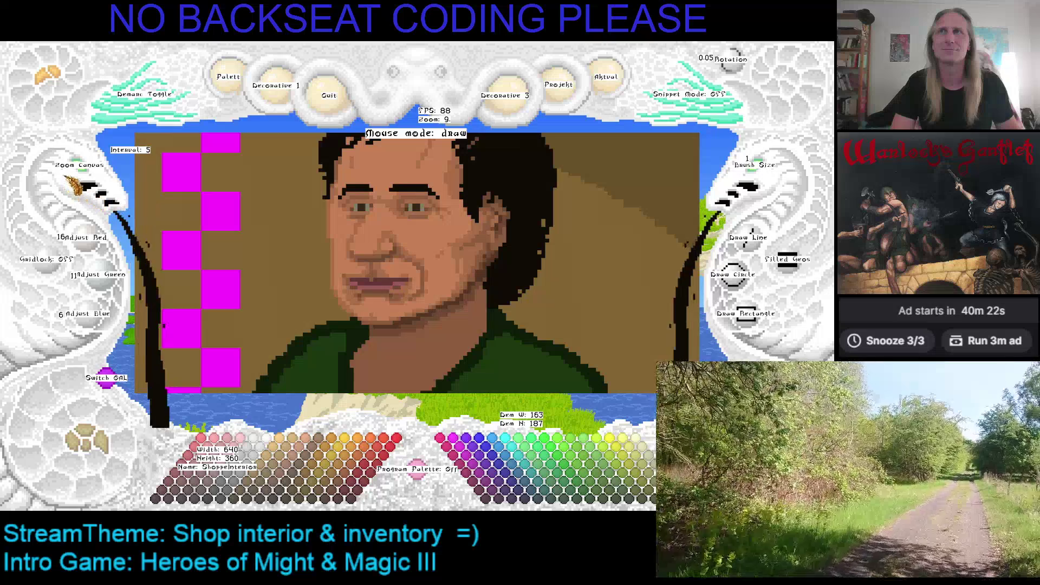
scroll(337, 199, up, 2)
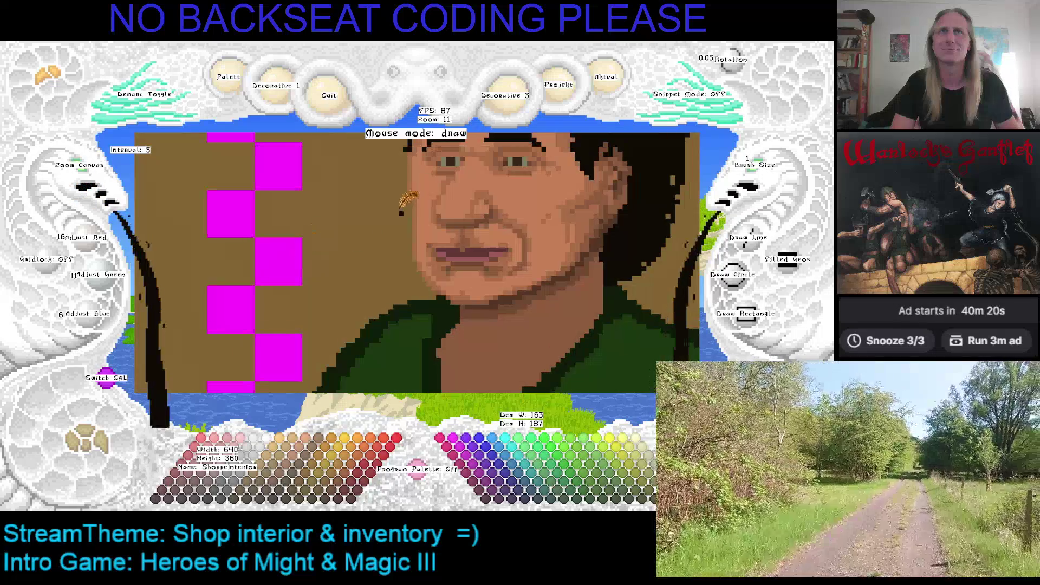
right_click(416, 195)
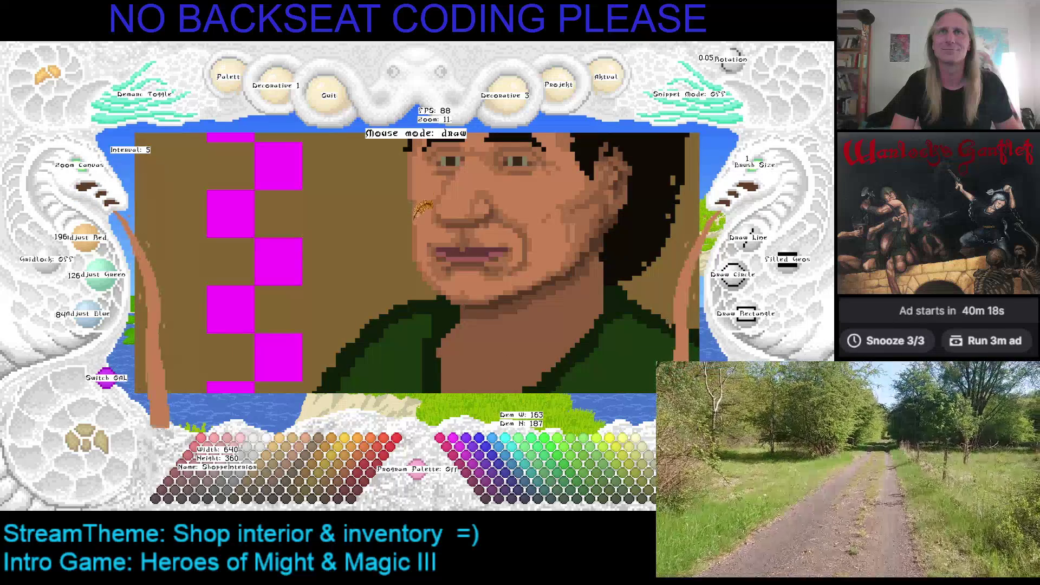
right_click(416, 206)
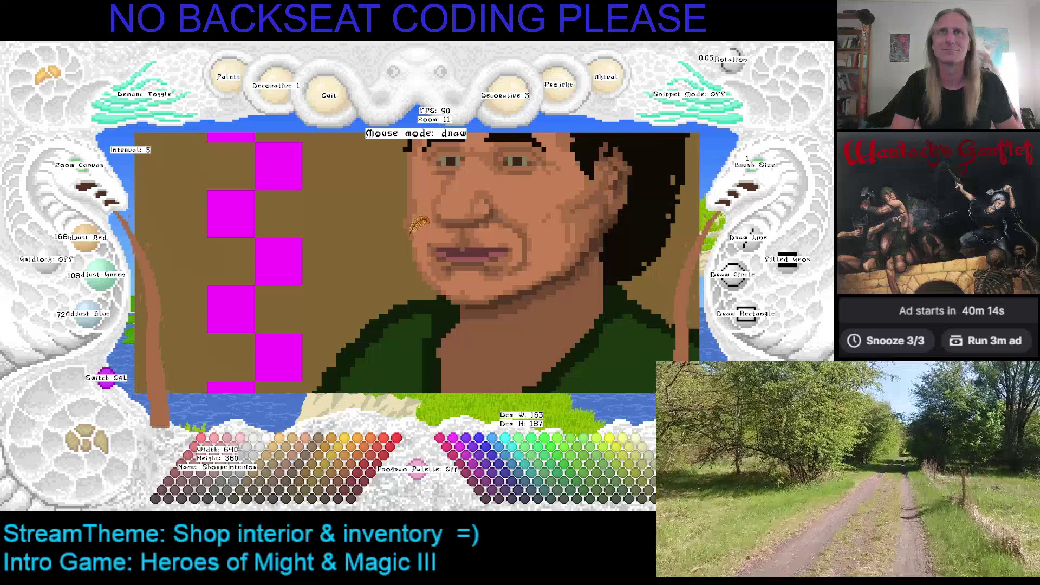
key(c)
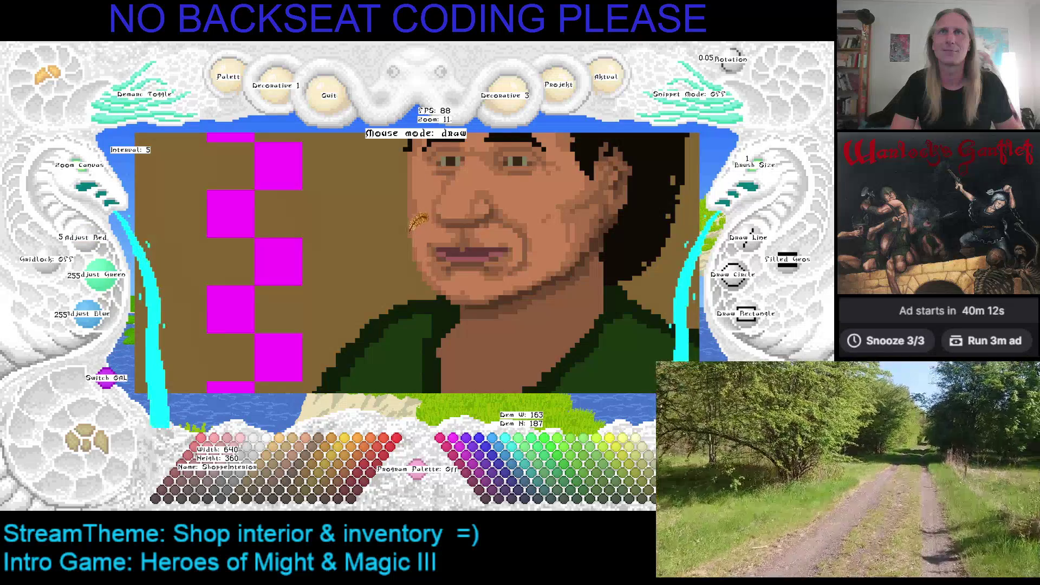
right_click(414, 222)
Step: Save the portrait and pan the view toward the mouth
key(ctrl+s)
key(Right)
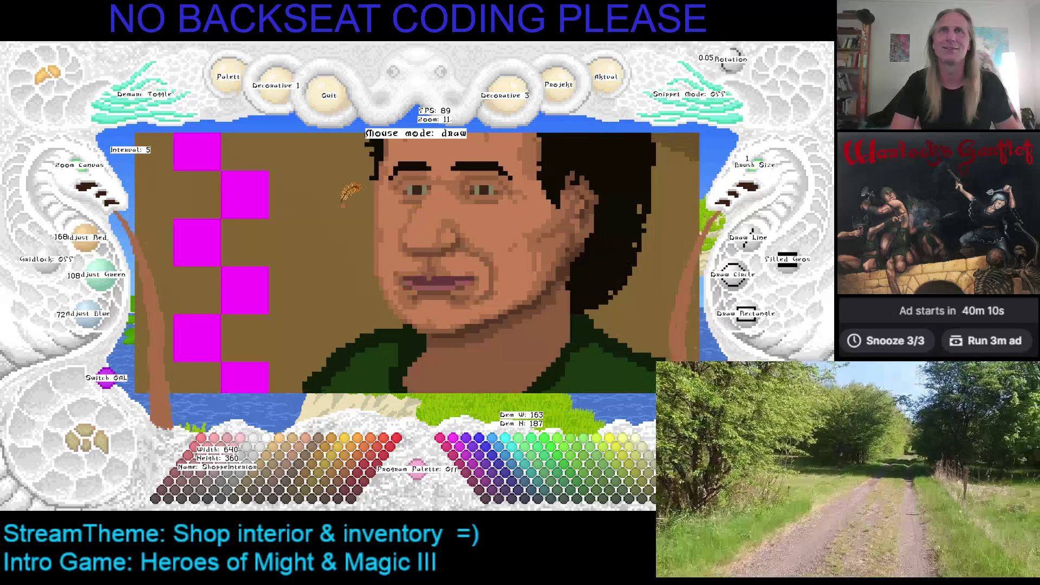
key(Up)
key(Up)
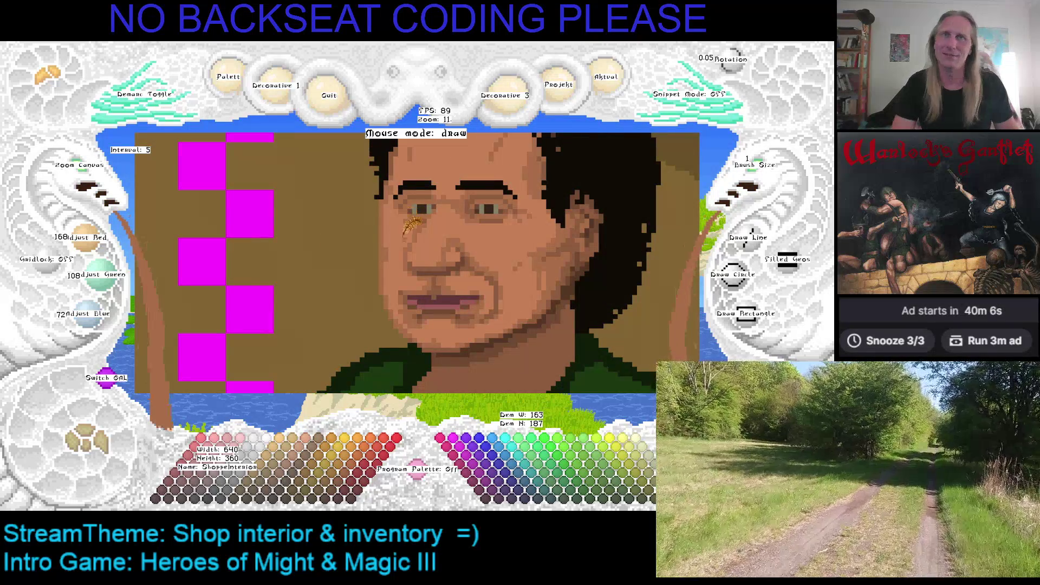
key(Right)
key(Down)
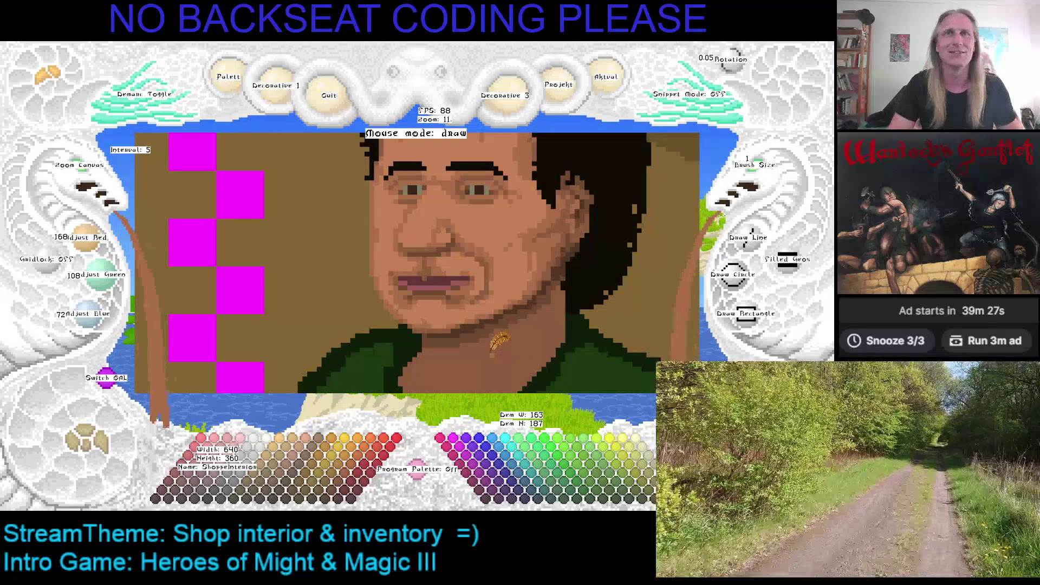
key(Right)
key(Up)
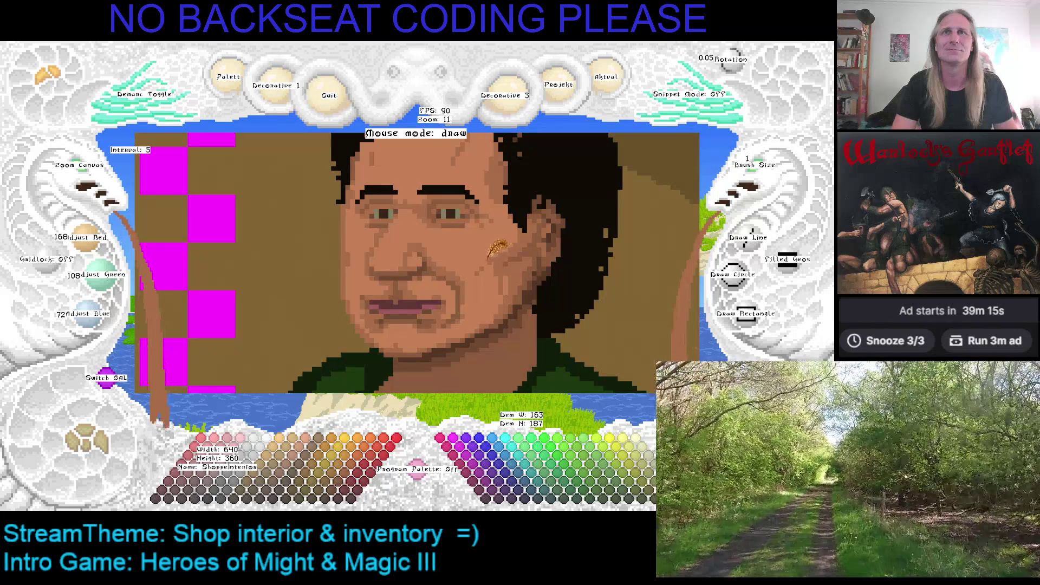
scroll(430, 255, down, 2)
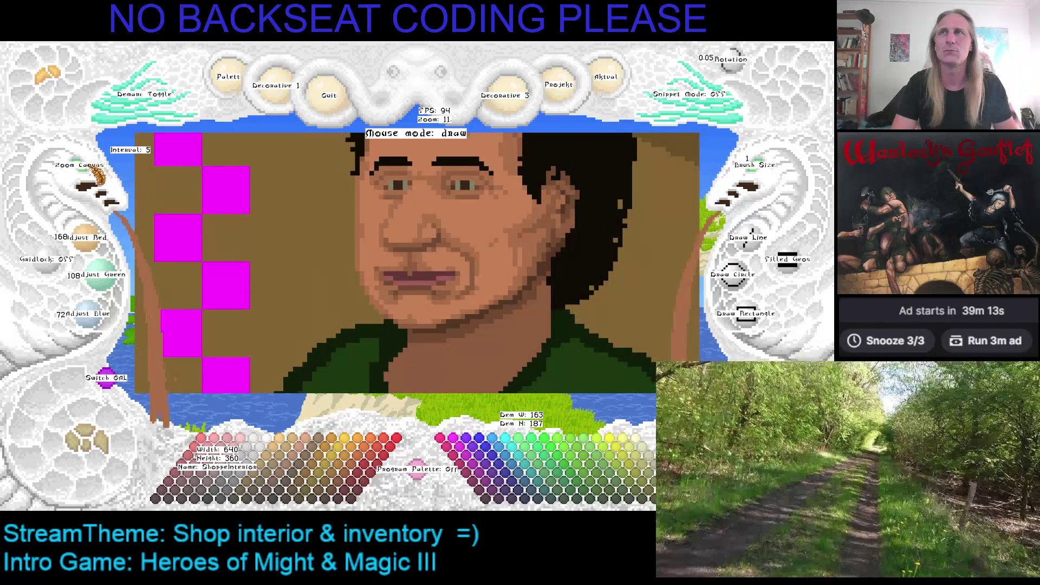
scroll(415, 233, down, 3)
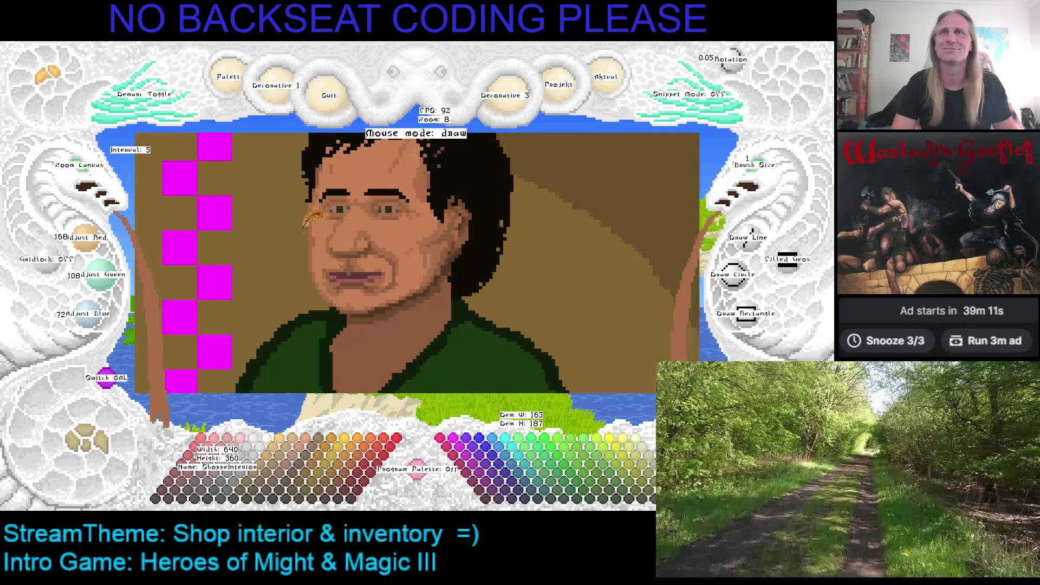
scroll(309, 228, down, 1)
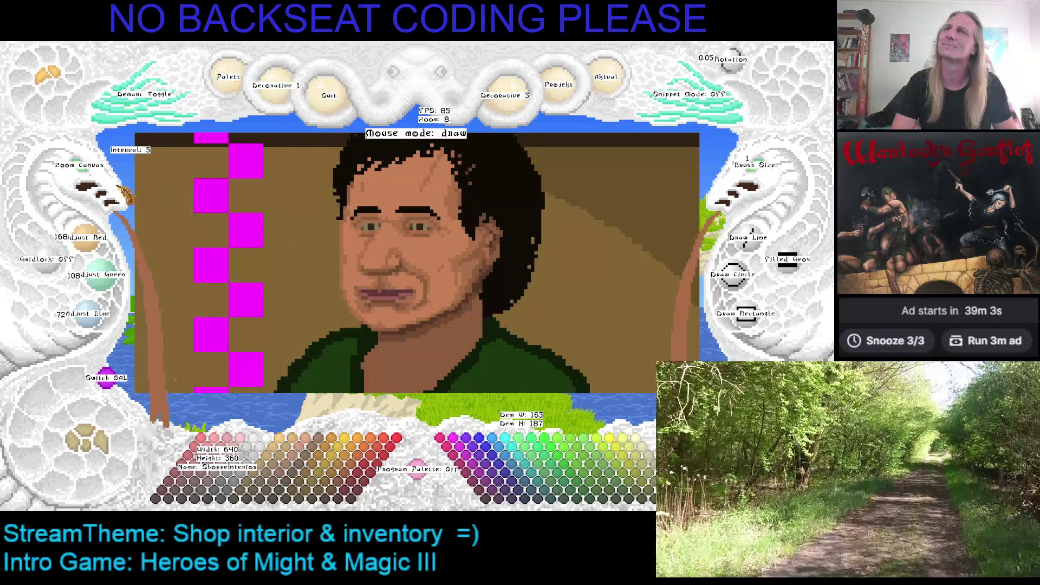
scroll(92, 176, up, 4)
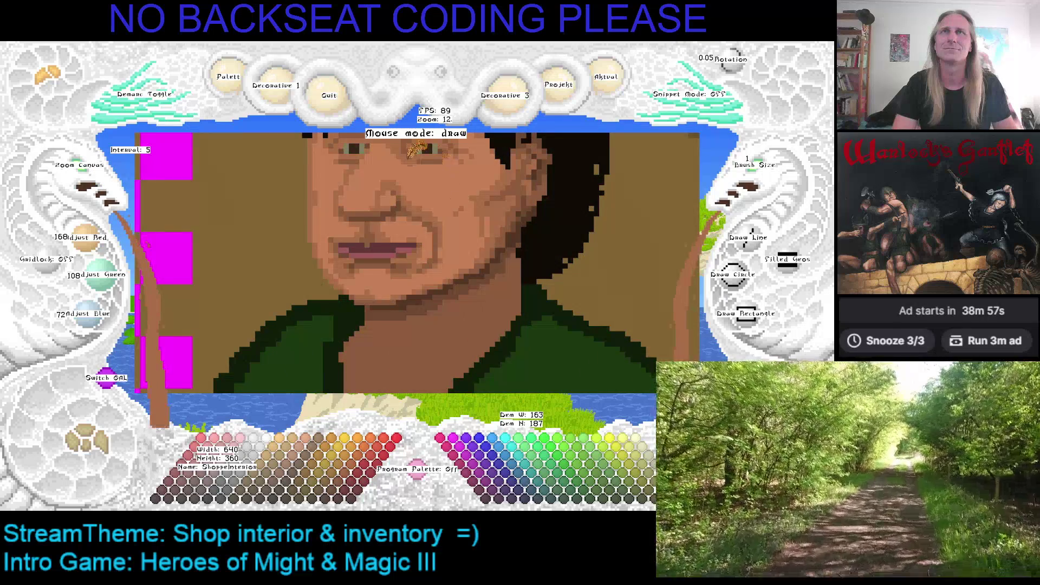
Step: Mark a rectangle around the mouth with Demark to copy it as a snippet
click(128, 129)
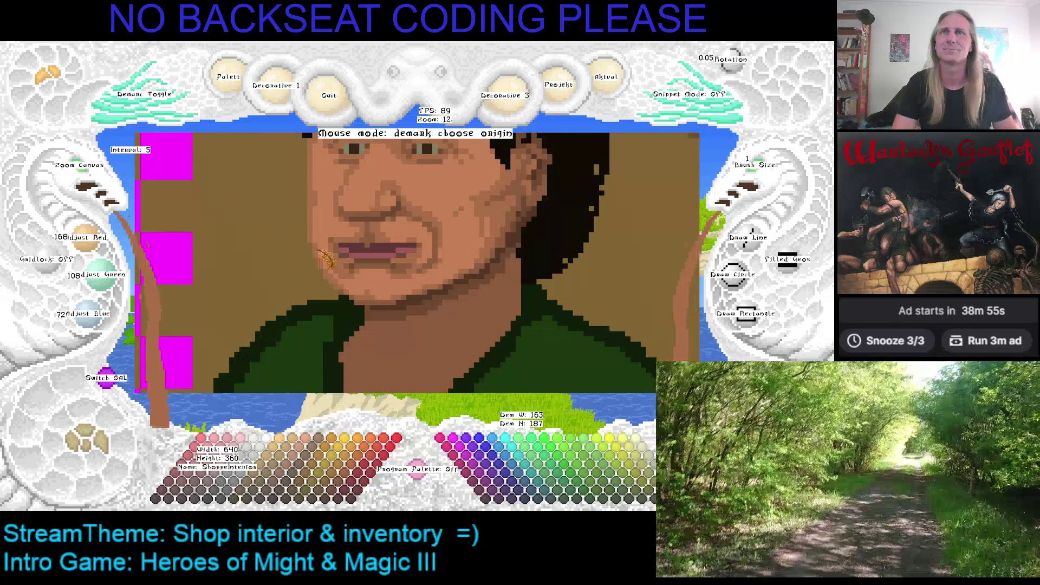
click(337, 248)
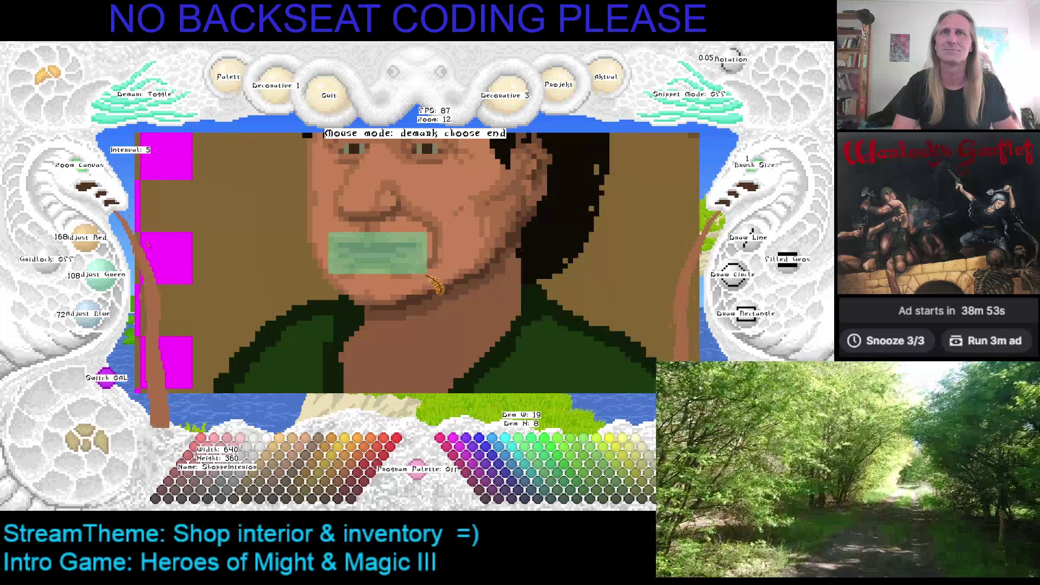
click(432, 275)
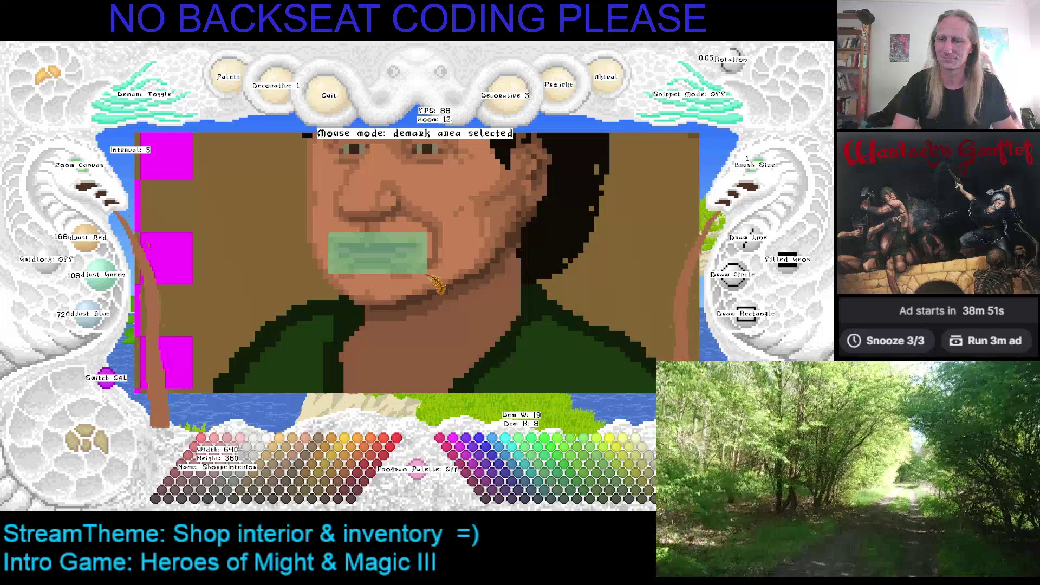
click(386, 238)
Step: Pick up the mouth snippet and magnify it to Snippet Zoom 12 for inspection
click(391, 232)
scroll(382, 247, up, 5)
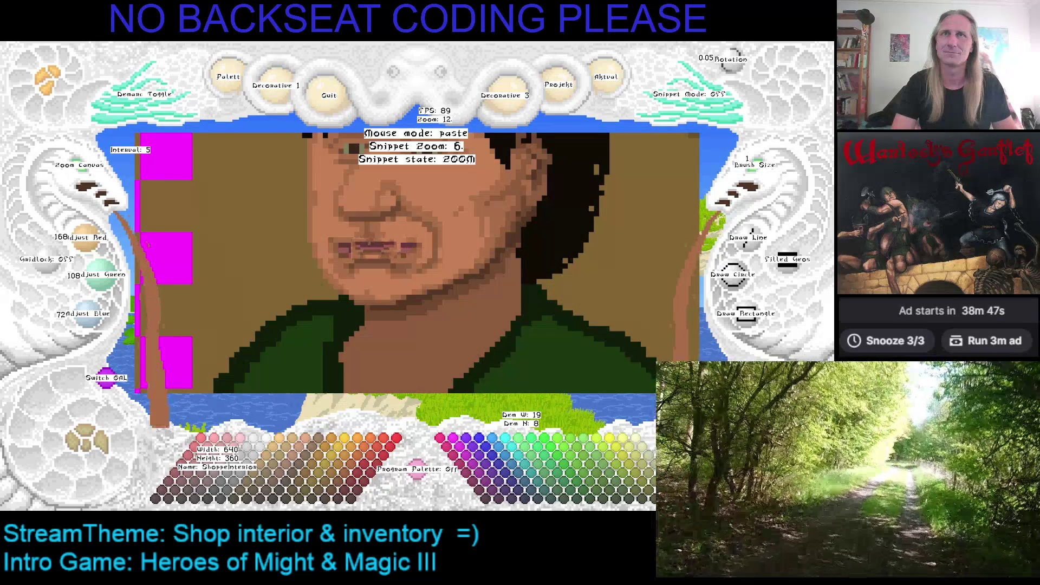
scroll(384, 252, up, 3)
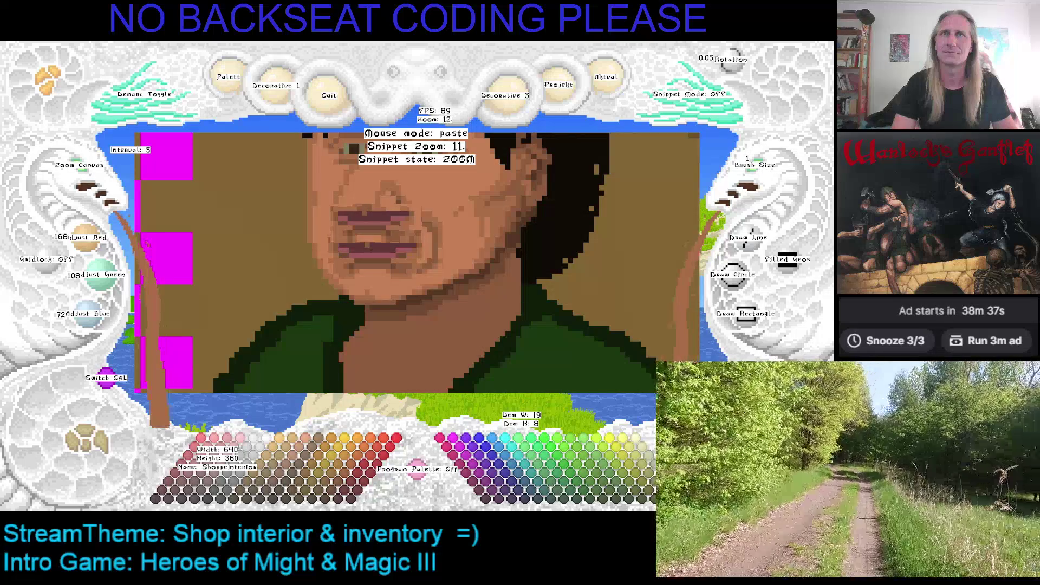
scroll(380, 224, up, 1)
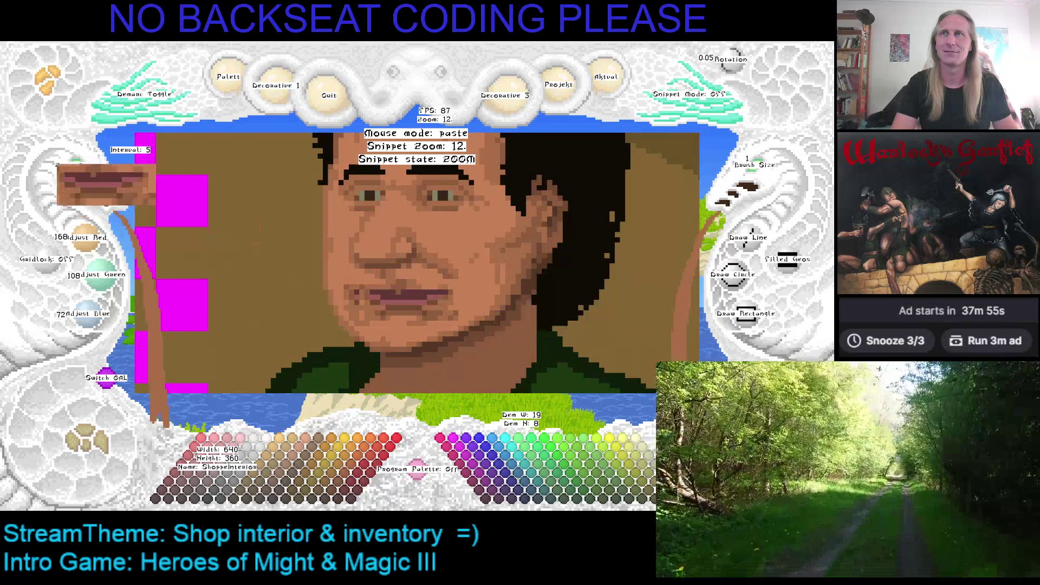
key(Escape)
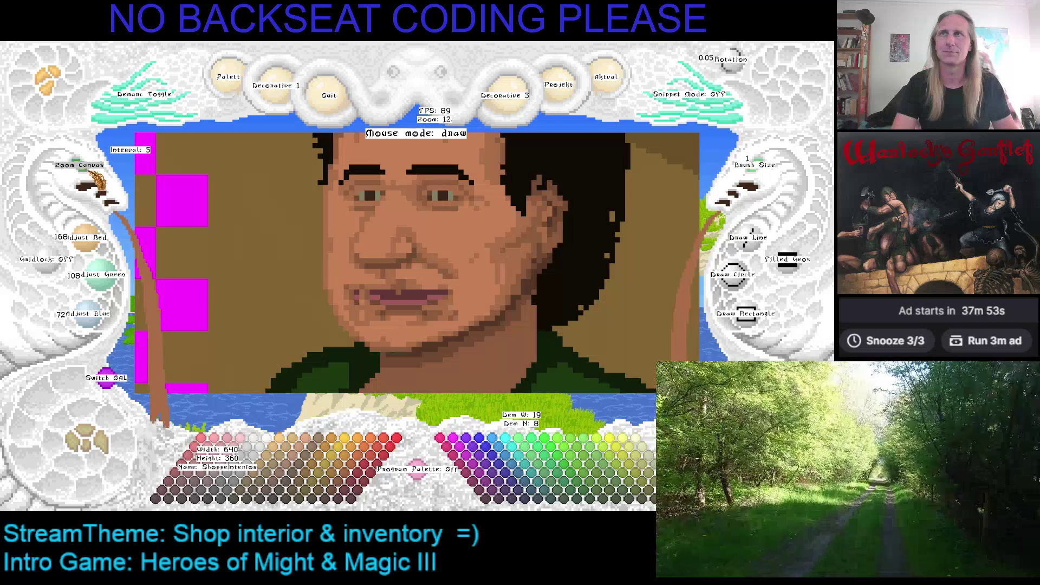
Step: Recall the mouth snippet at Snippet Zoom 8, then cancel it without pasting
scroll(359, 212, down, 4)
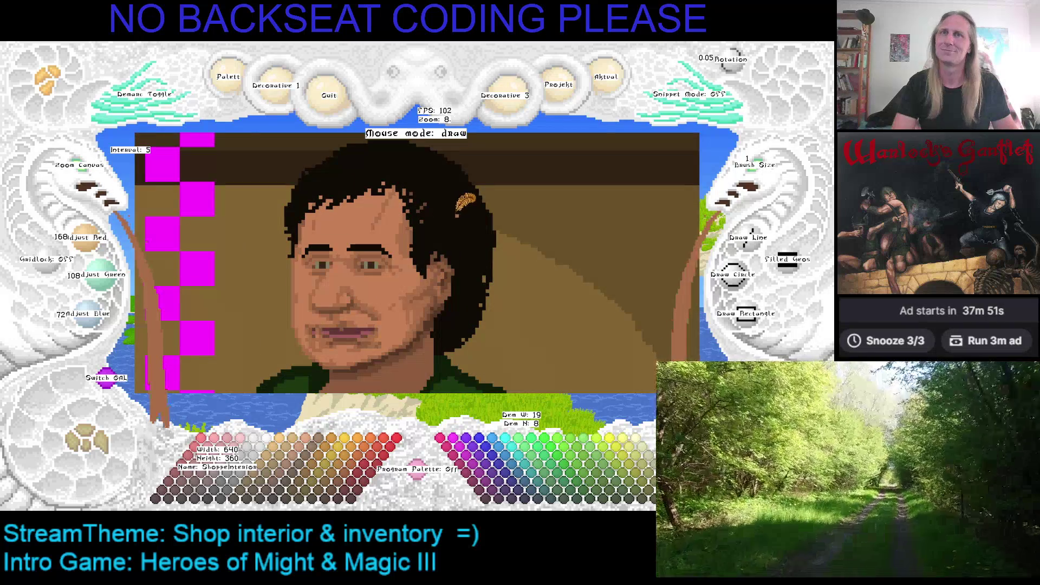
key(Left)
key(Down)
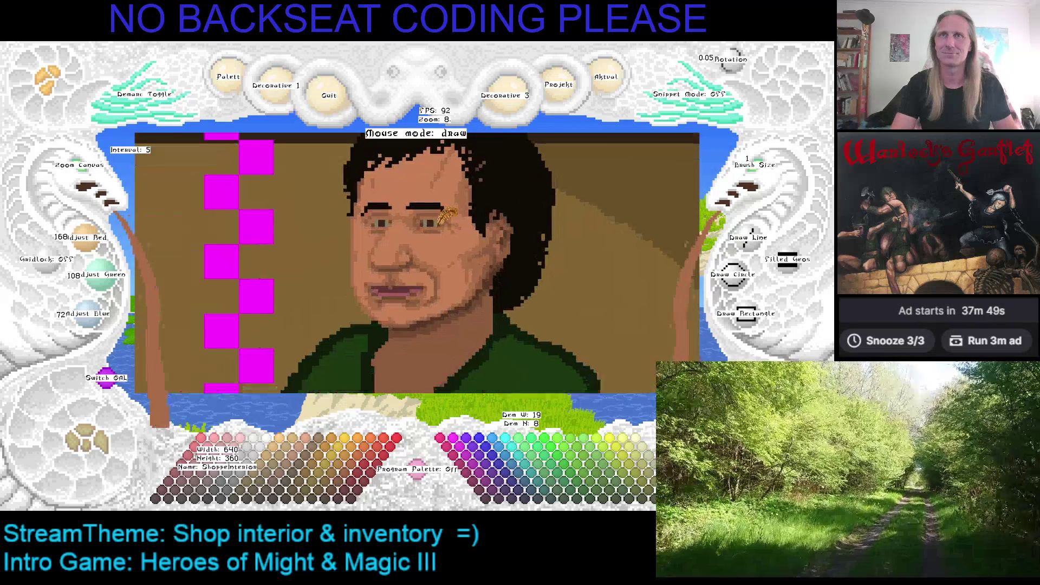
key(ctrl+v)
scroll(400, 287, down, 4)
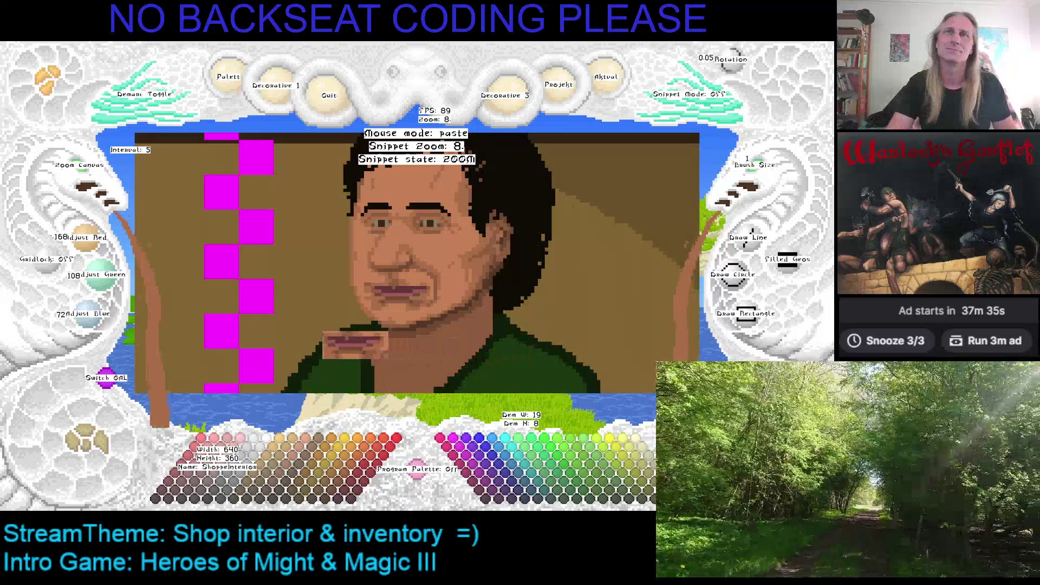
right_click(223, 264)
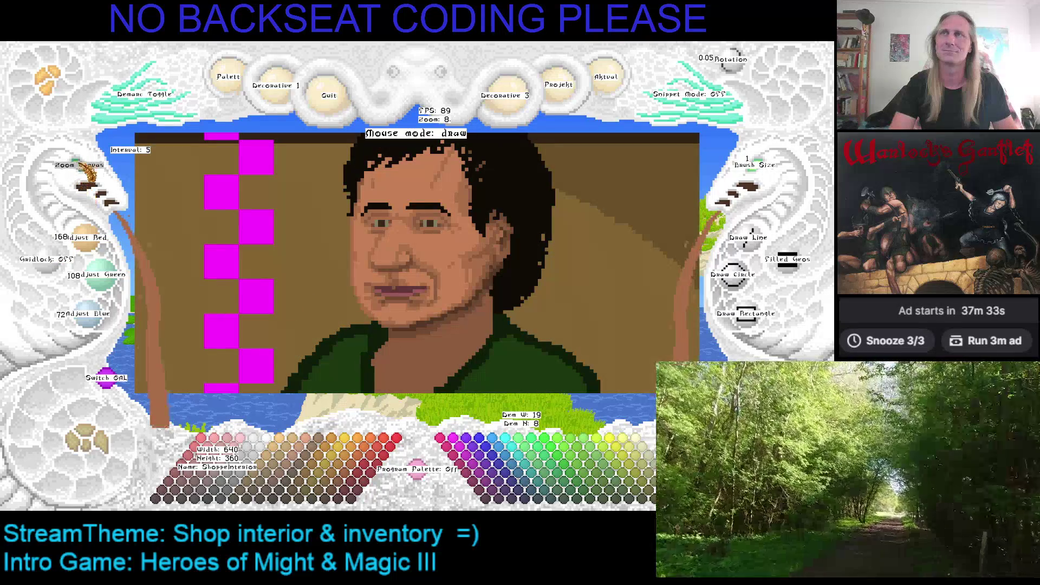
scroll(87, 168, up, 3)
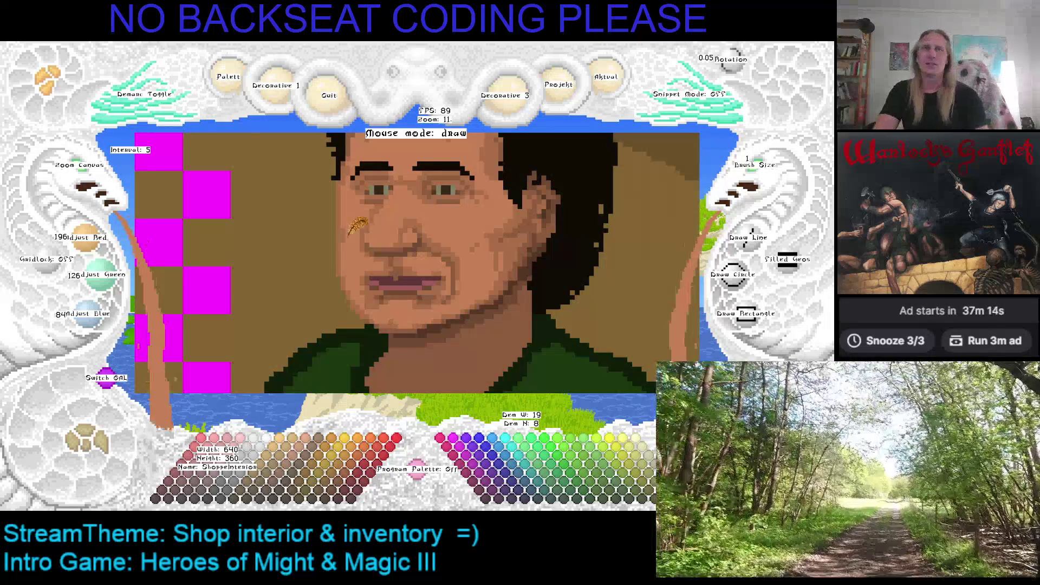
Step: Pan the view across the right side of the face and back to the magenta border
key(Right)
key(Down)
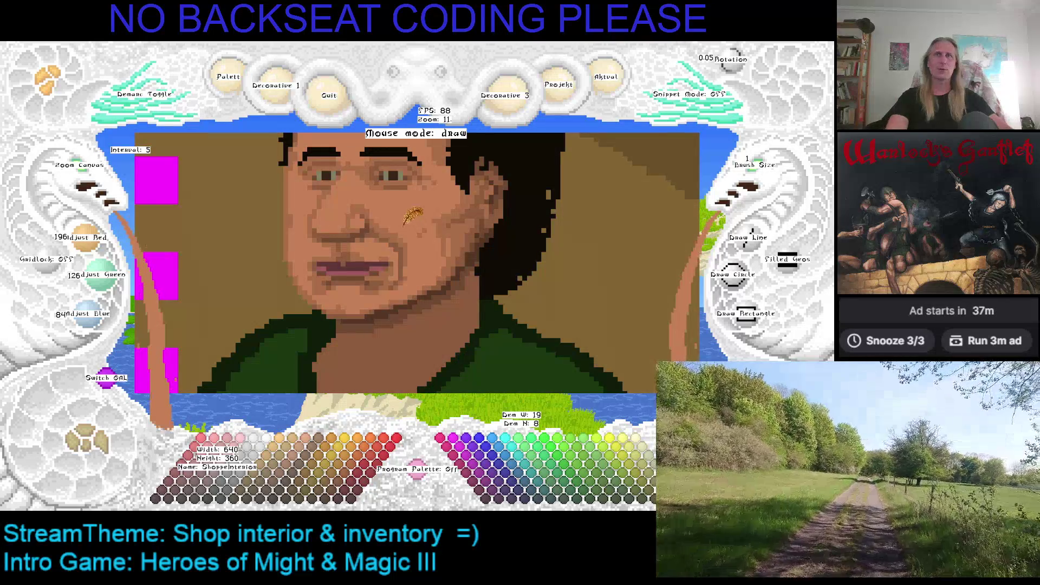
key(Right)
key(Down)
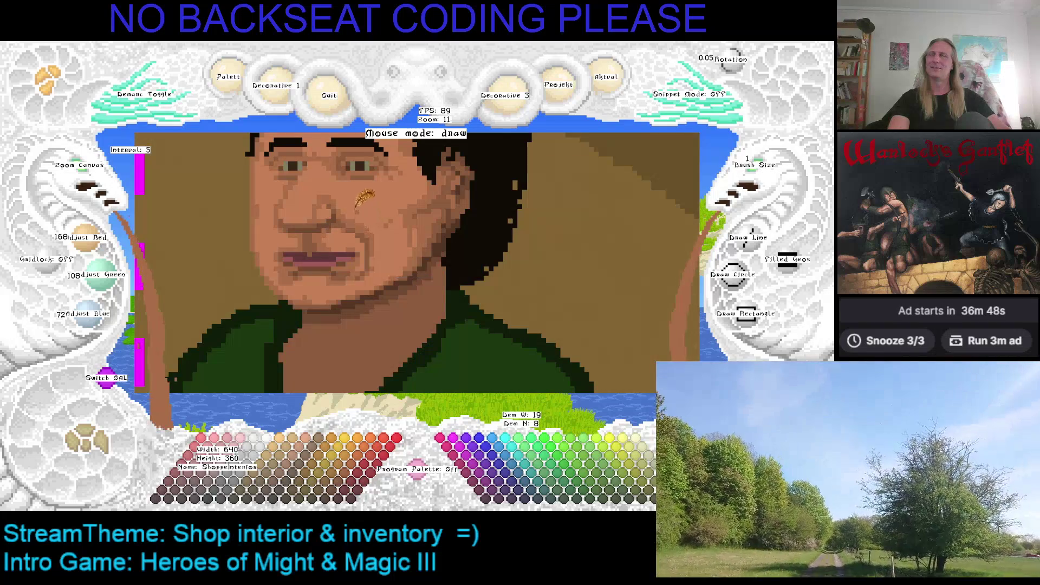
key(Left)
key(Up)
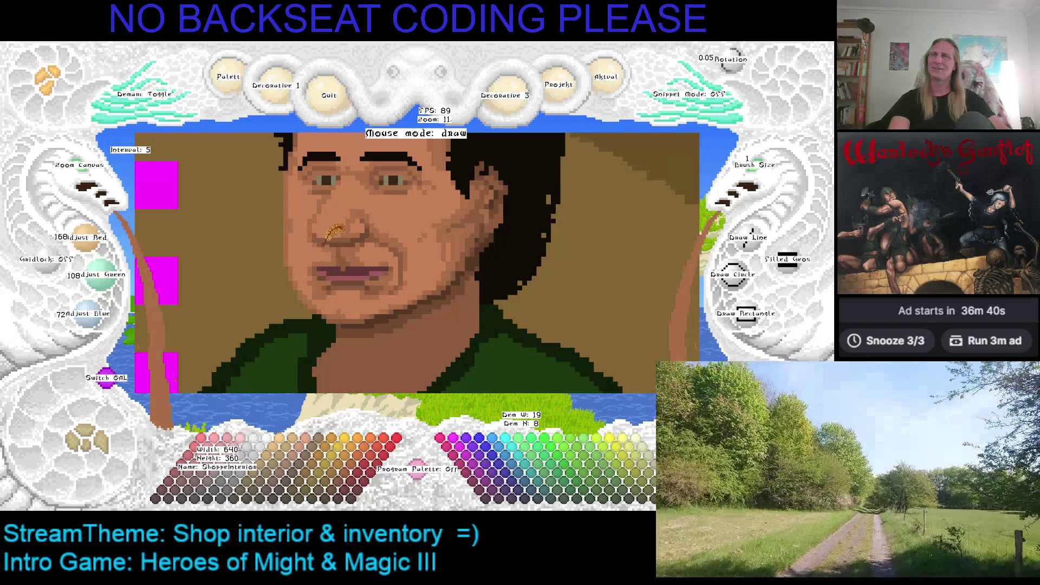
key(Right)
key(Up)
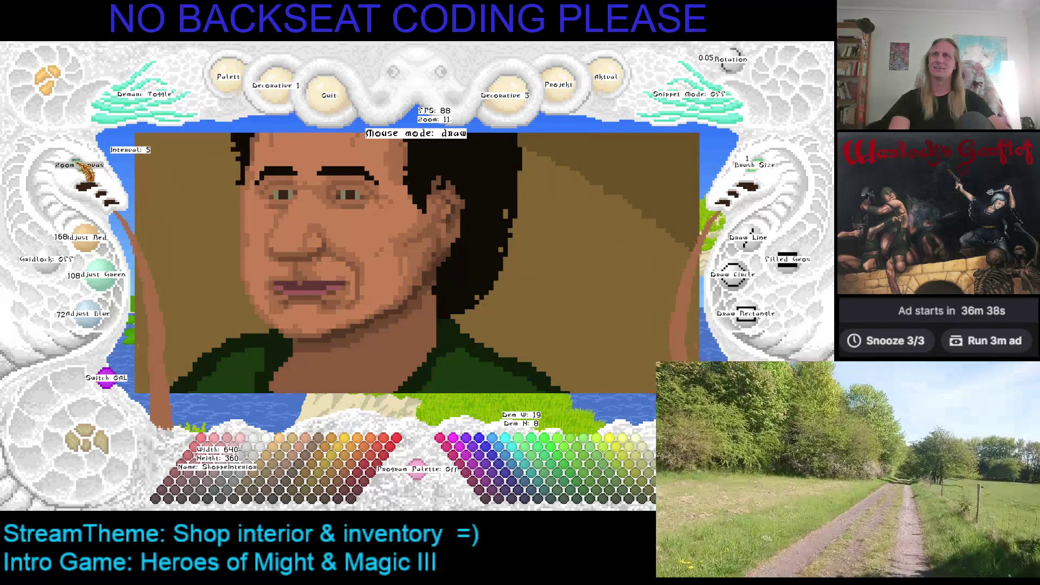
Step: Set the drawing colour to dark reddish brown 95/54/54 while framing the head
scroll(82, 165, down, 2)
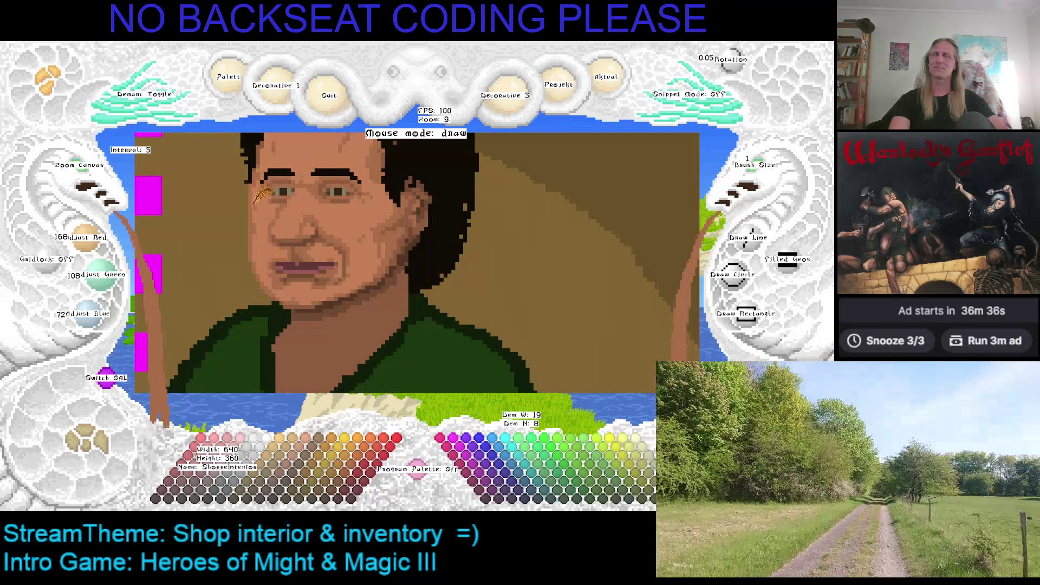
key(Up)
key(Up)
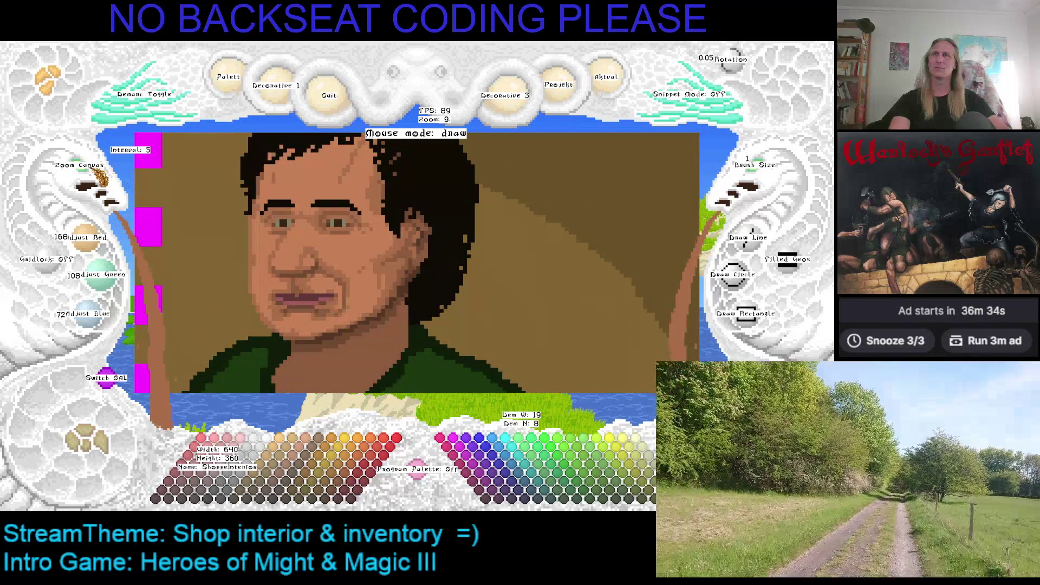
scroll(101, 176, up, 2)
scroll(101, 176, down, 4)
key(Up)
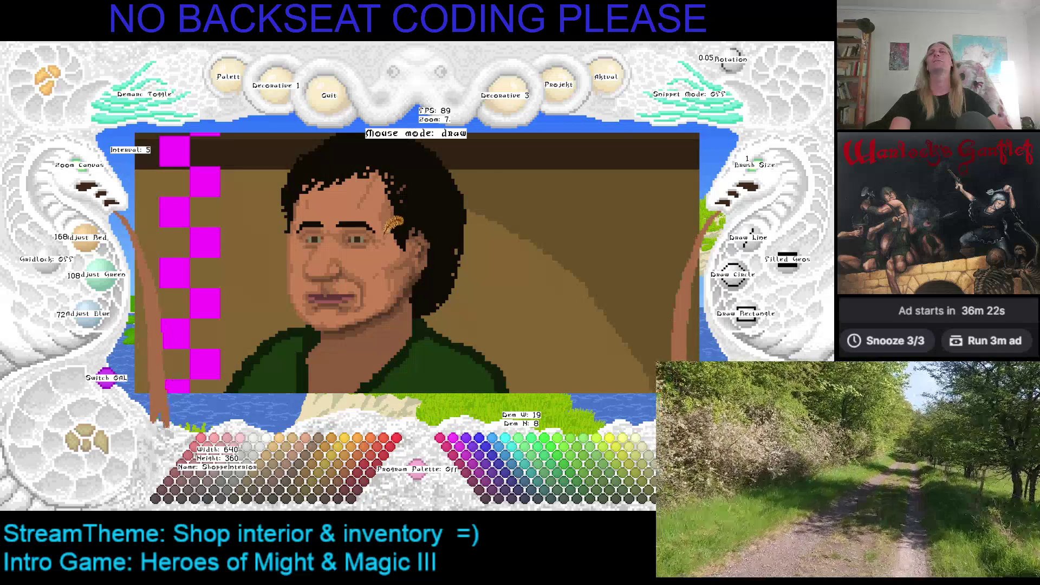
drag(394, 222, 406, 170)
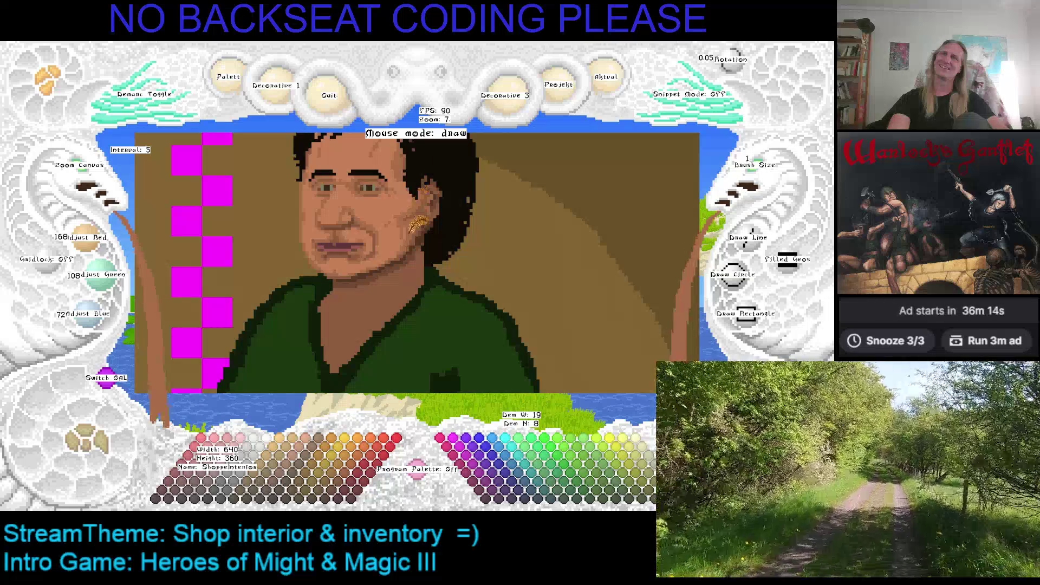
key(Up)
key(Left)
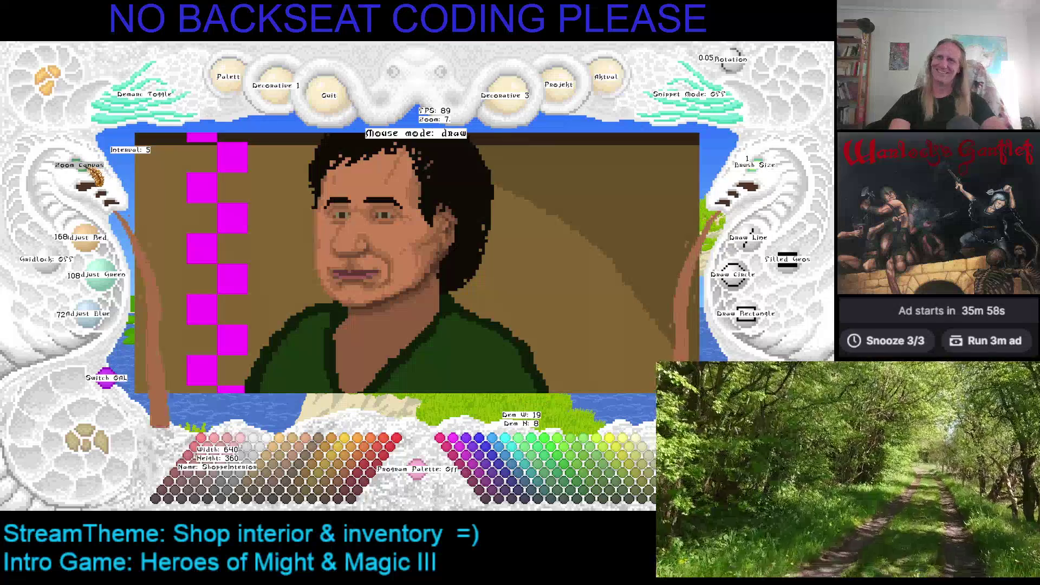
scroll(195, 221, up, 2)
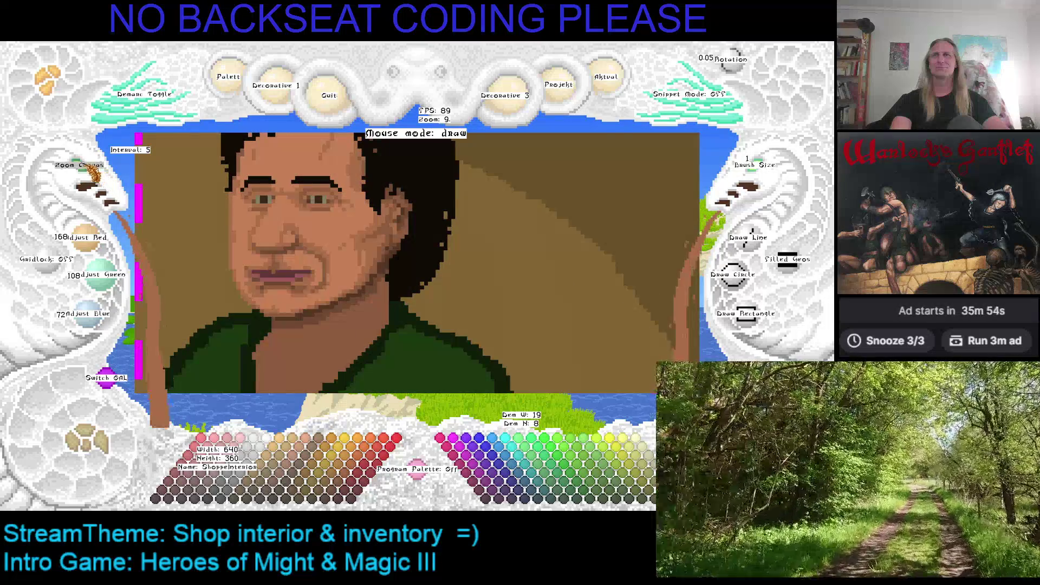
scroll(286, 263, up, 2)
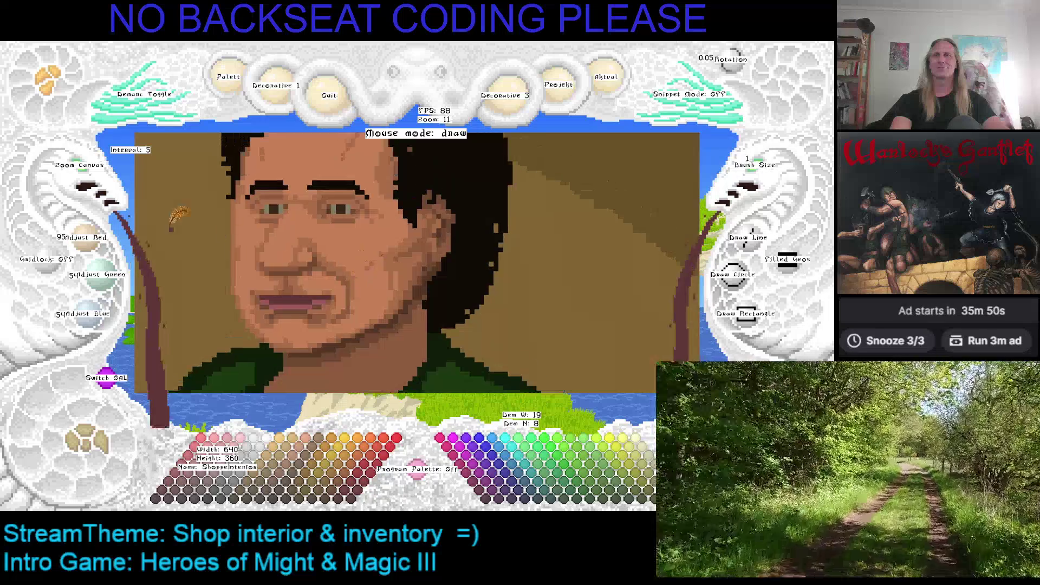
Step: Return the drawing colour to the mid skin tone 168/108/72, zoomed out on the face
scroll(84, 182, down, 2)
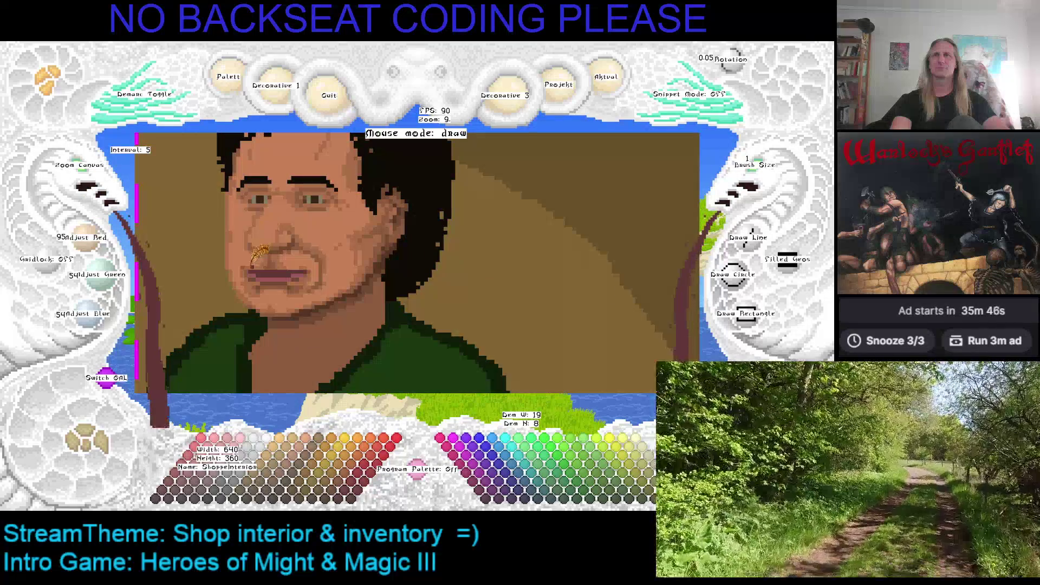
scroll(92, 187, up, 5)
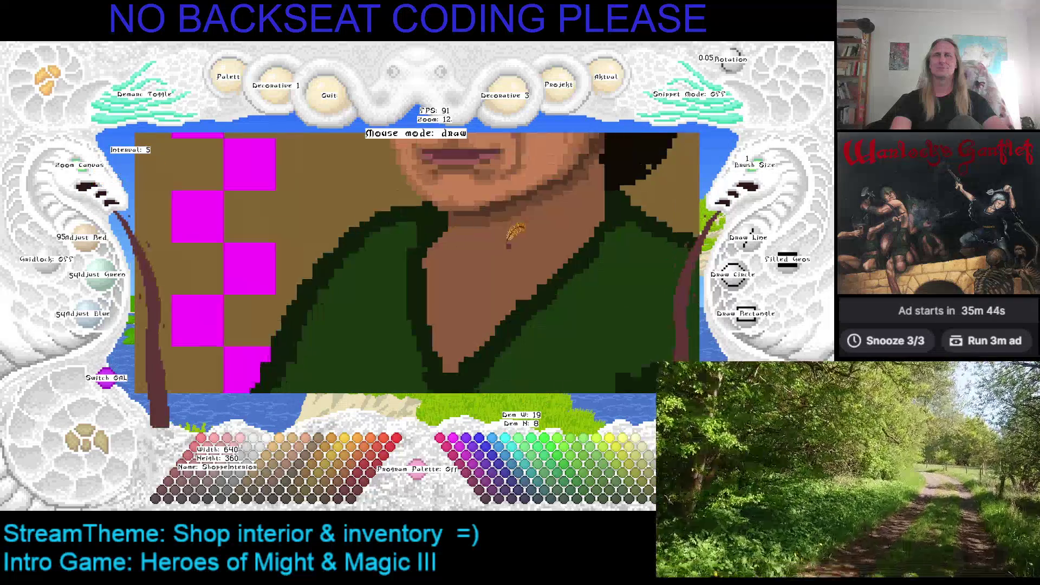
scroll(92, 187, down, 2)
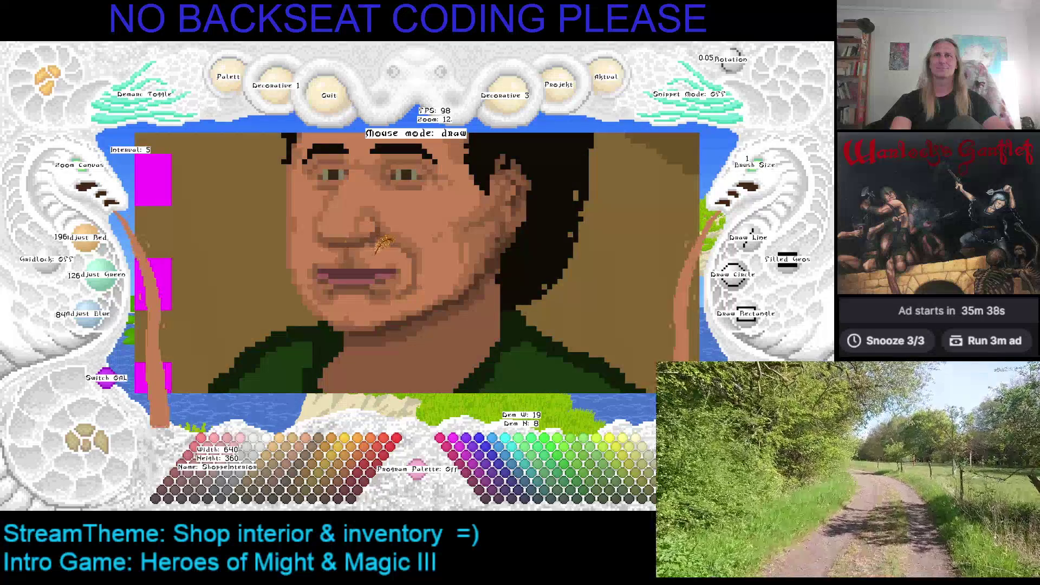
key(Up)
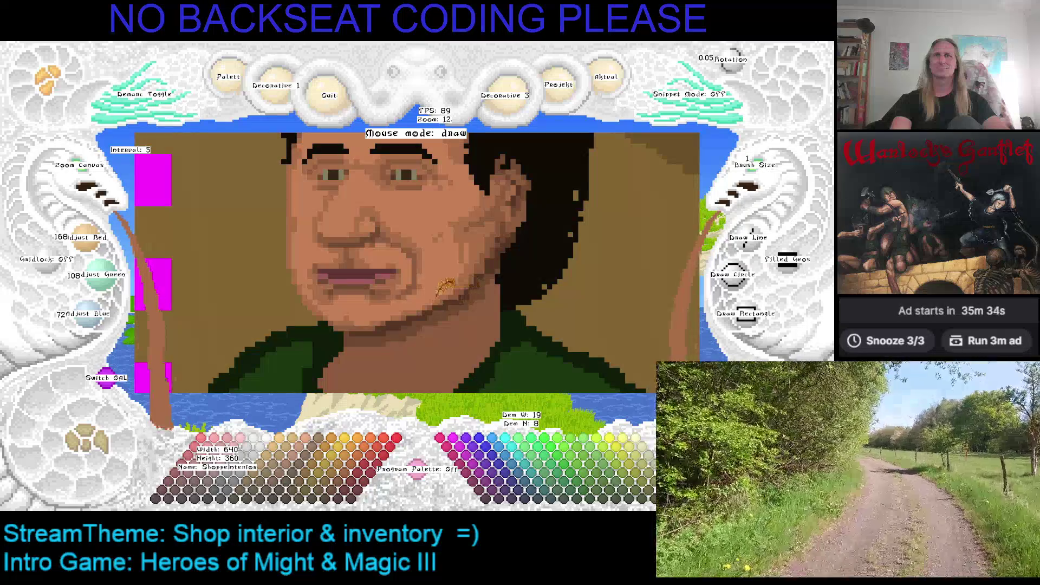
click(86, 181)
click(87, 181)
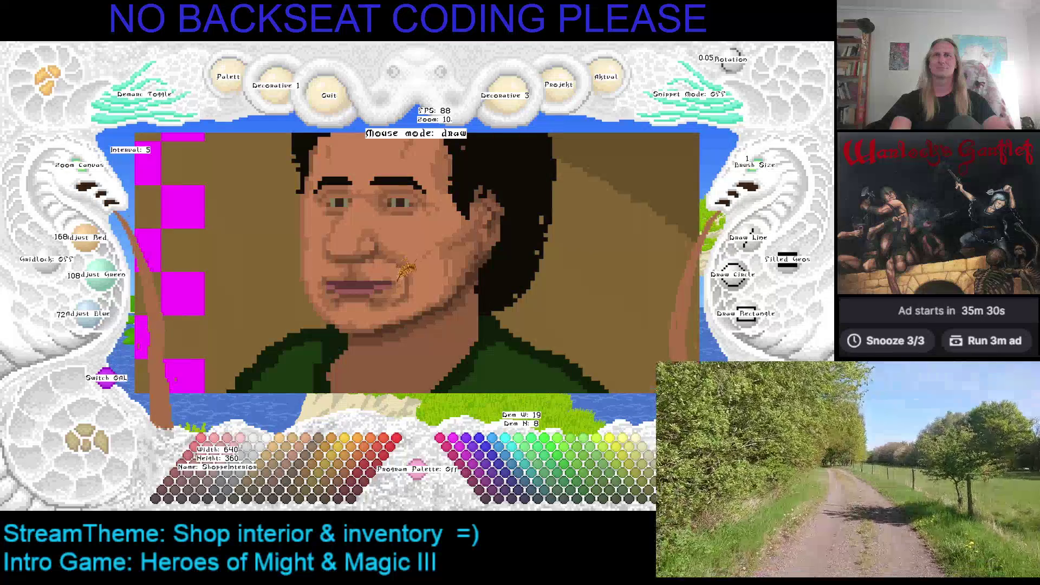
right_click(395, 278)
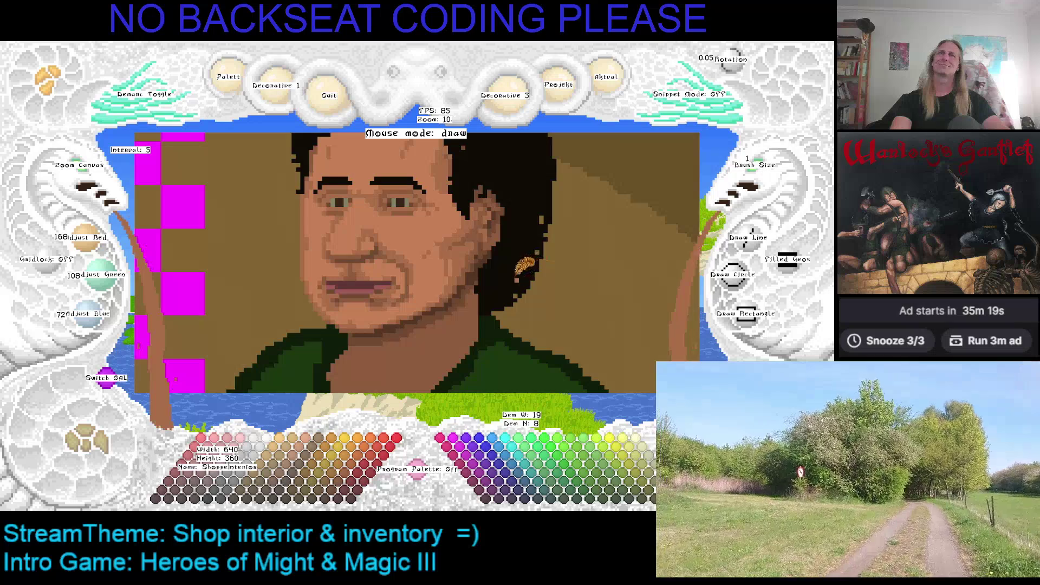
Step: Hide the on-screen labels and recentre the view on the nose
scroll(217, 244, down, 2)
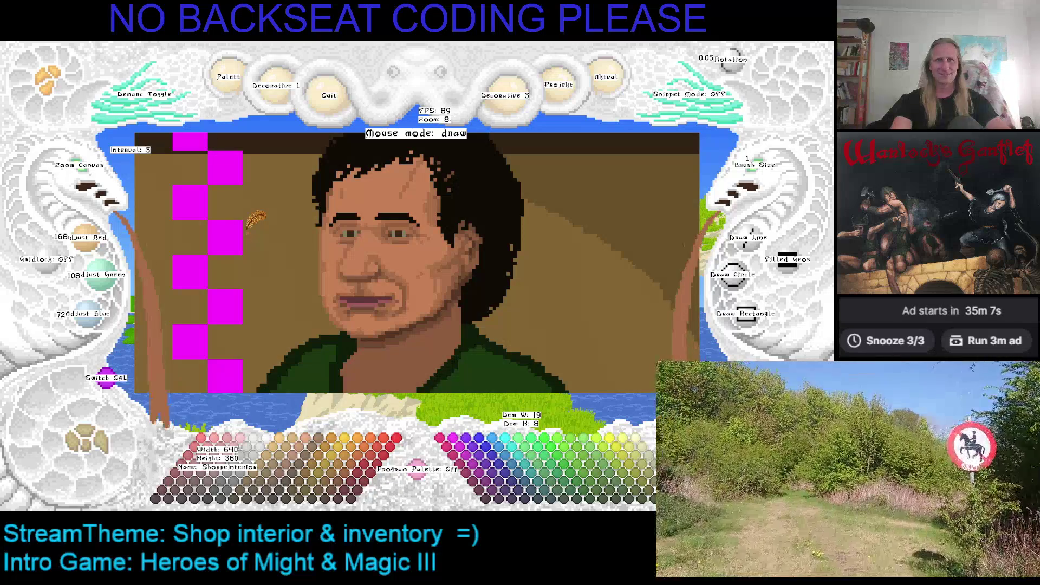
key(Right)
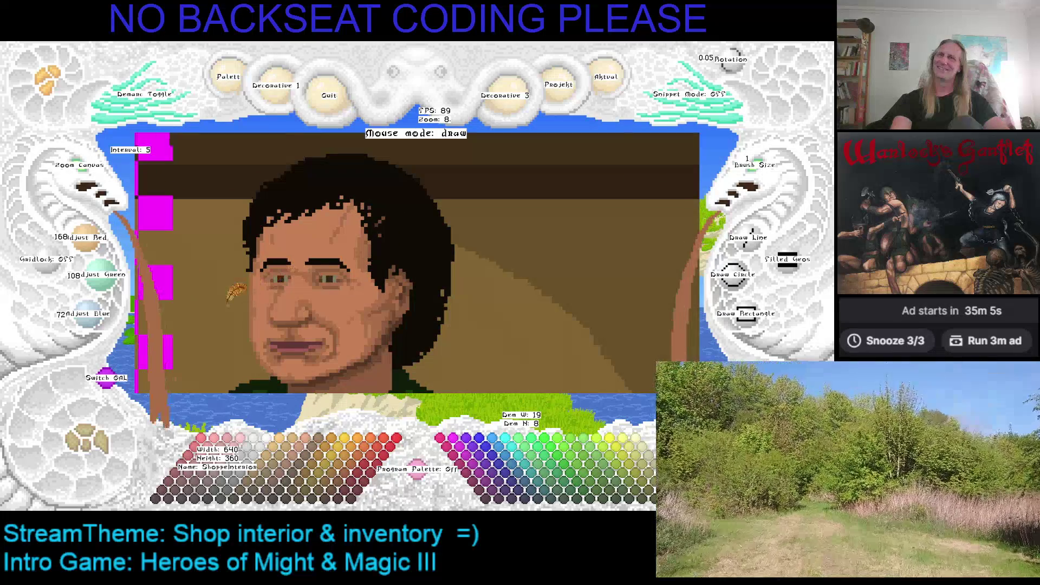
key(Left)
key(Down)
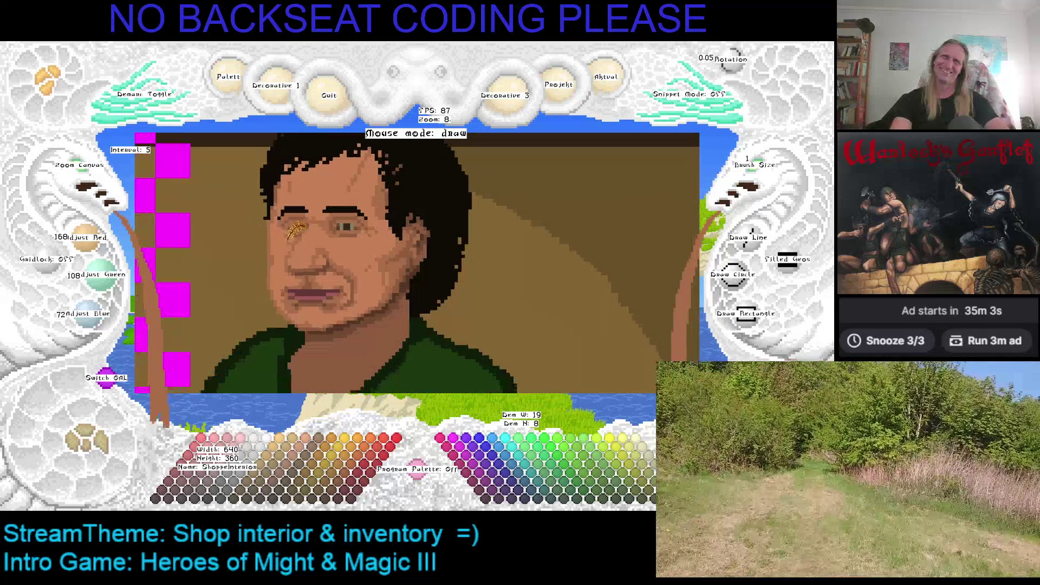
key(Left)
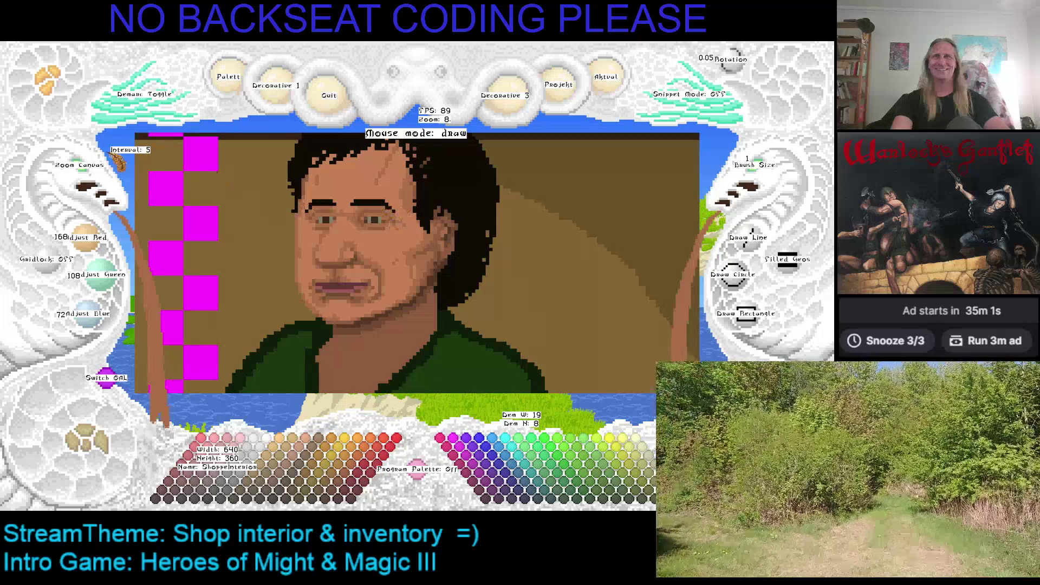
scroll(99, 176, up, 3)
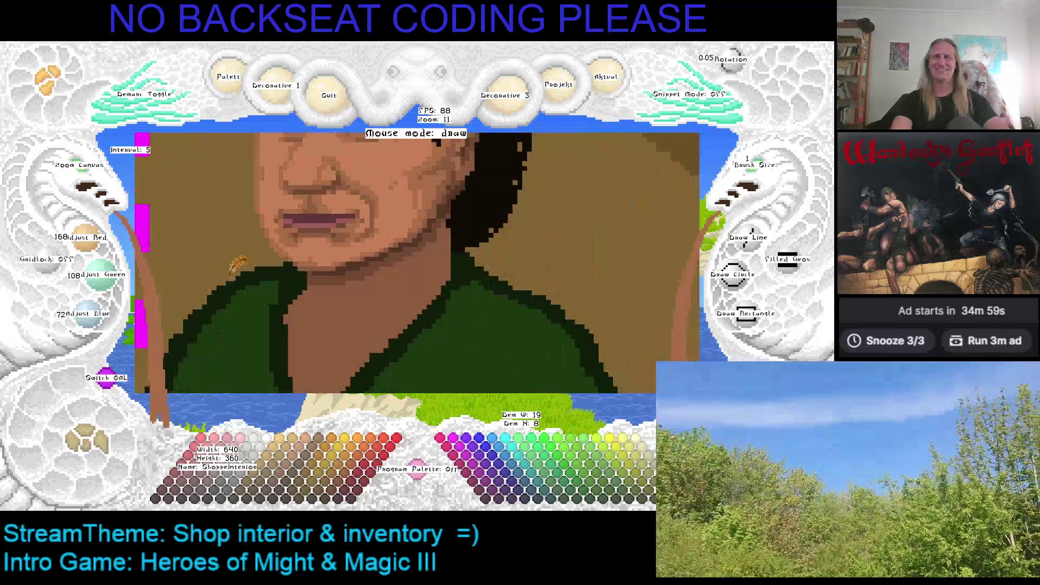
key(Up)
key(Up)
key(Up)
key(Left)
key(Down)
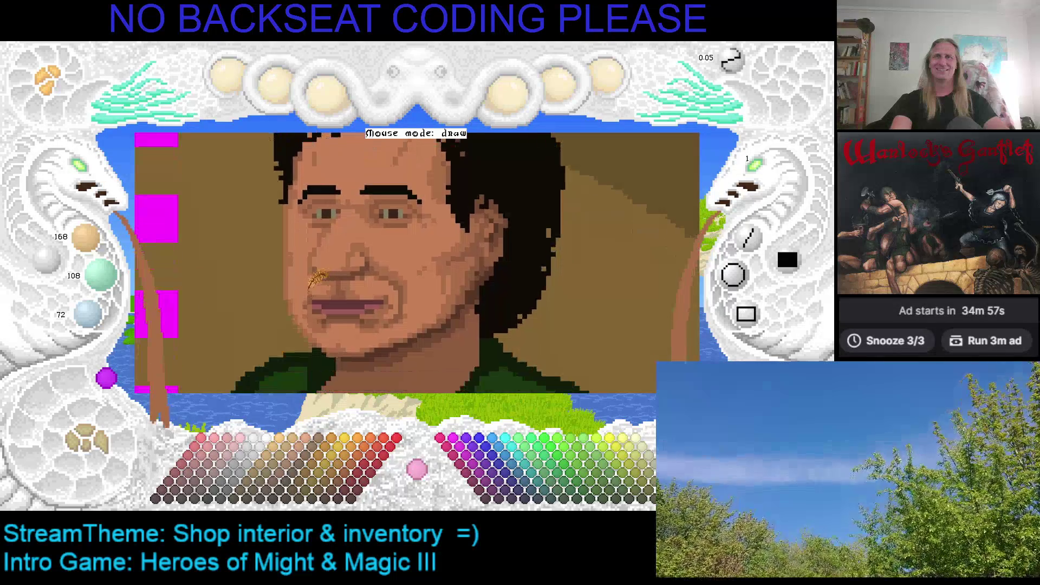
key(Left)
key(Left)
key(Down)
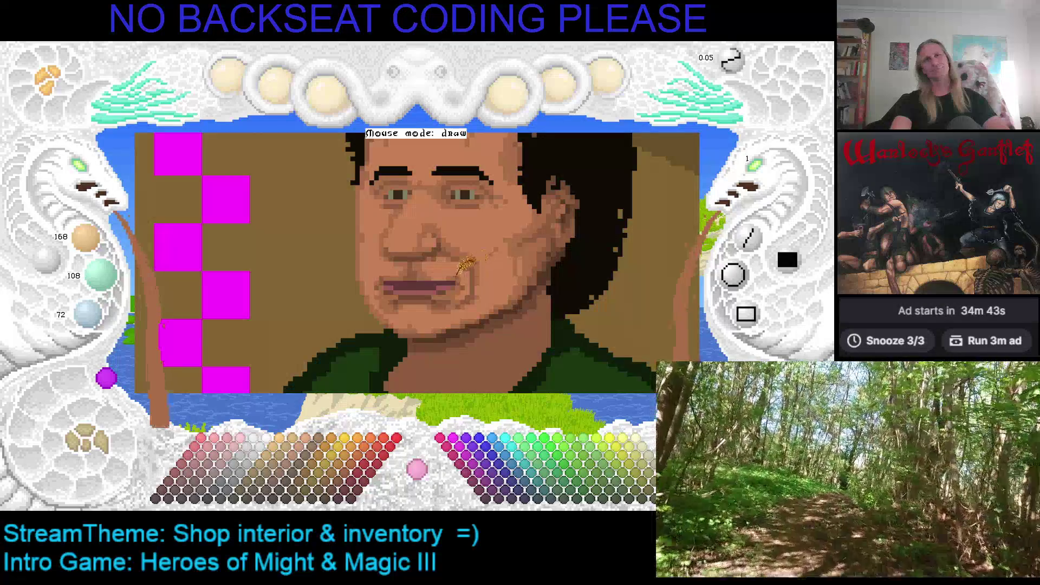
Step: Eyedrop the near-black colour 16/11/6 from the eye
scroll(466, 266, down, 1)
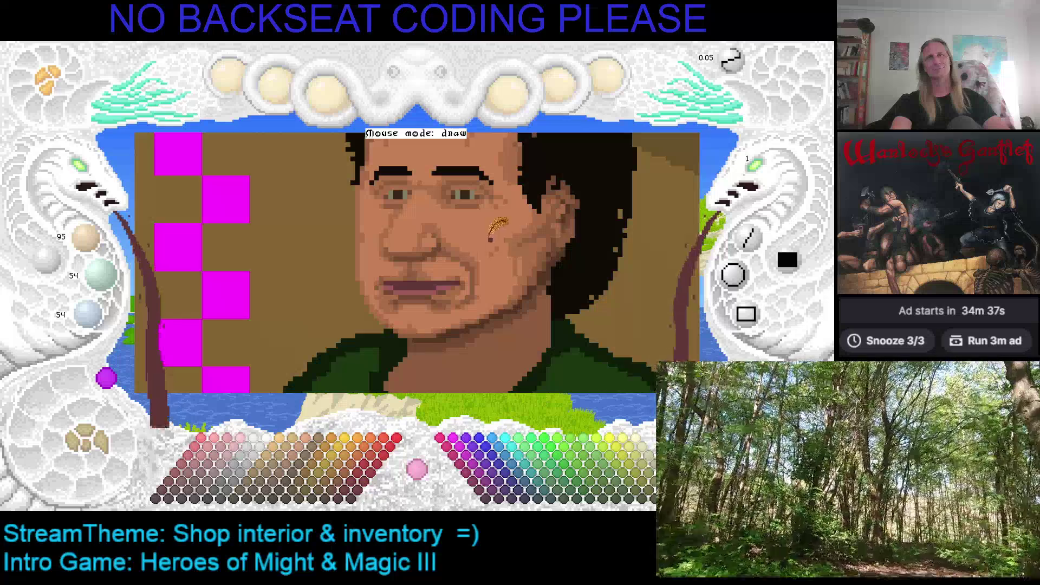
drag(496, 233, 496, 263)
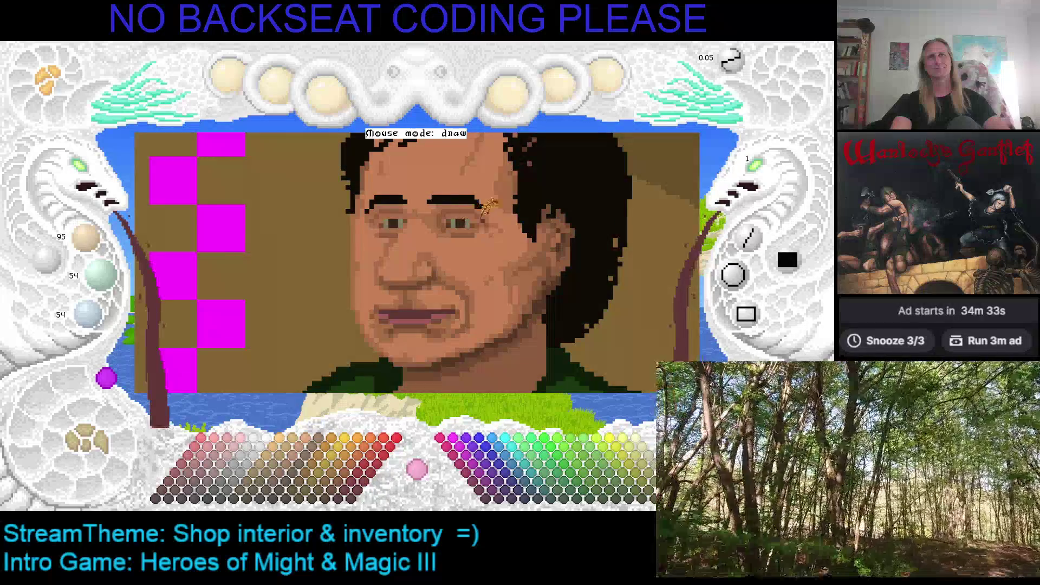
right_click(465, 216)
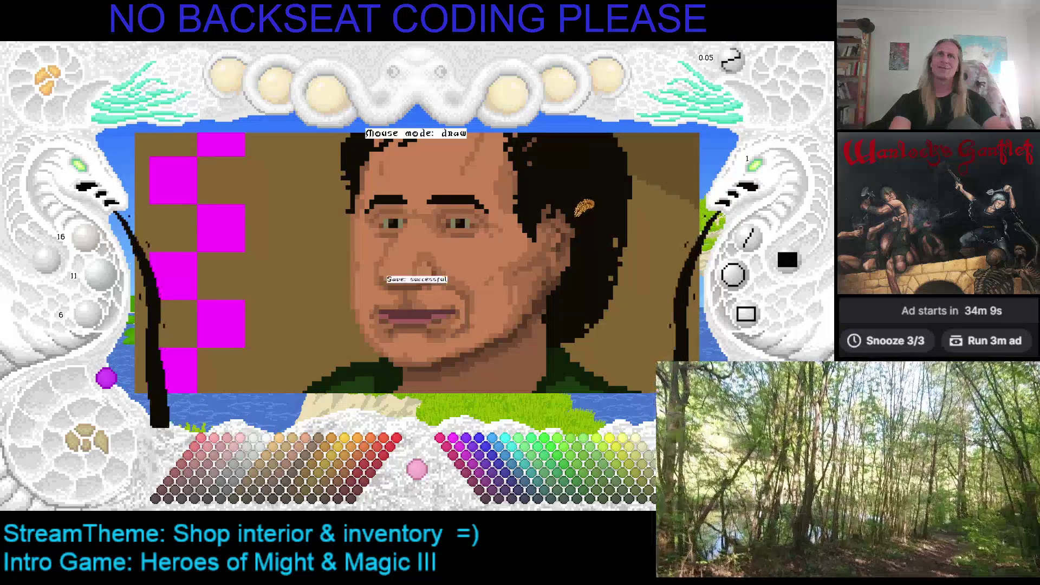
Step: Zoom in on the mouth and eyedrop the warm lip brown 140/90/60
key(Right)
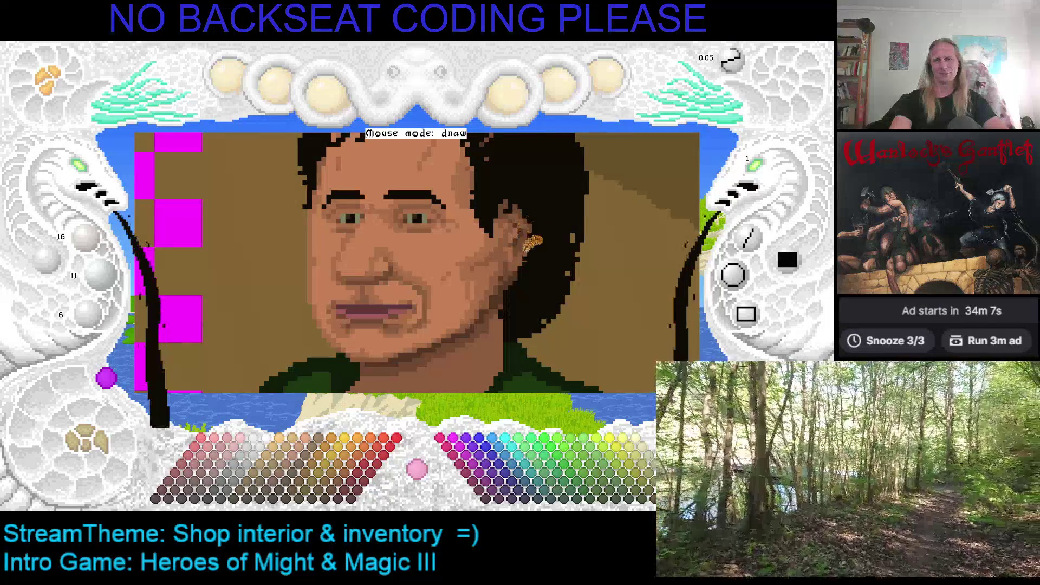
scroll(520, 227, up, 2)
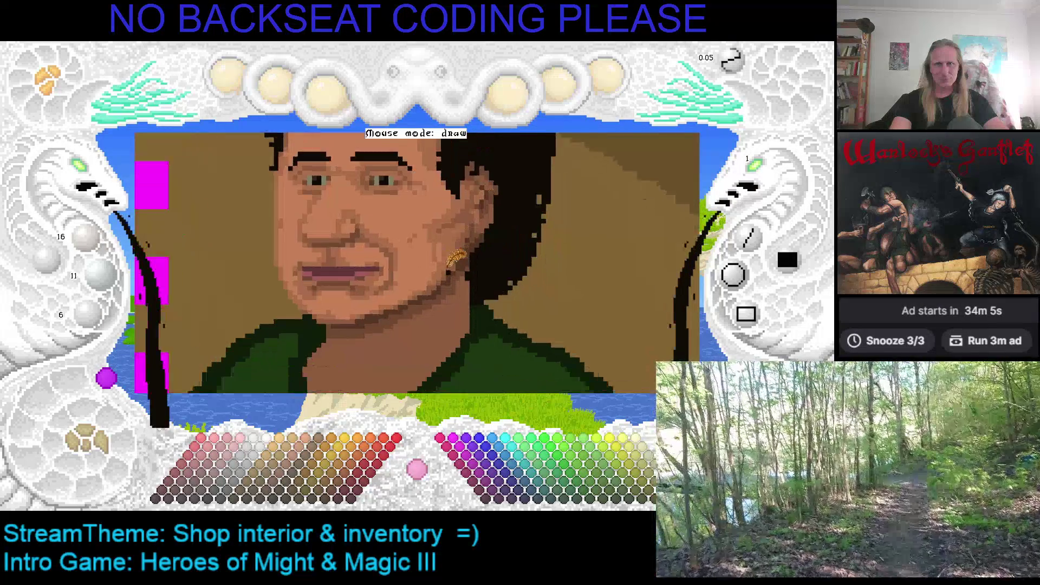
scroll(476, 292, down, 2)
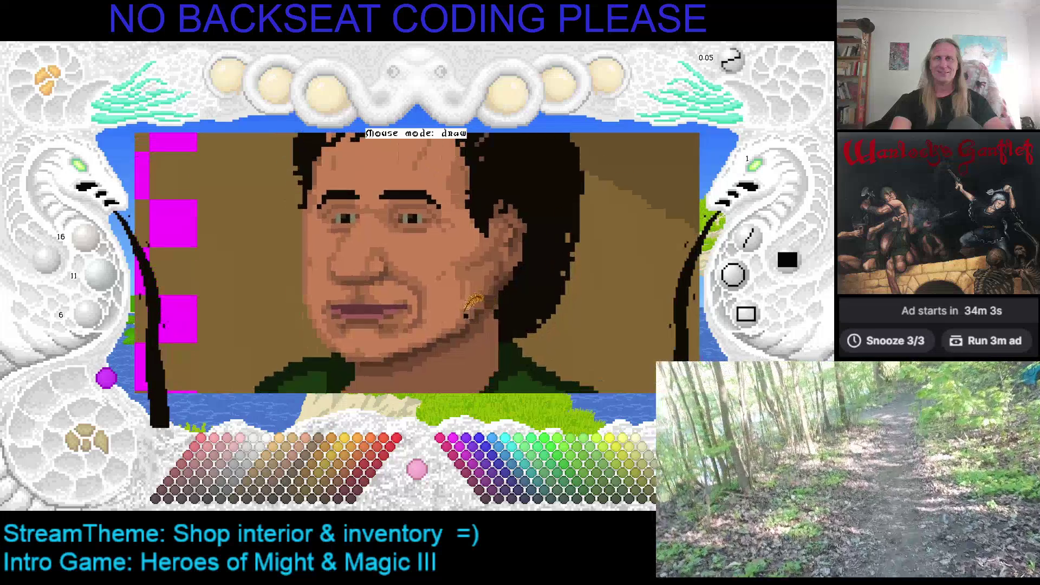
scroll(452, 303, up, 1)
scroll(441, 303, down, 1)
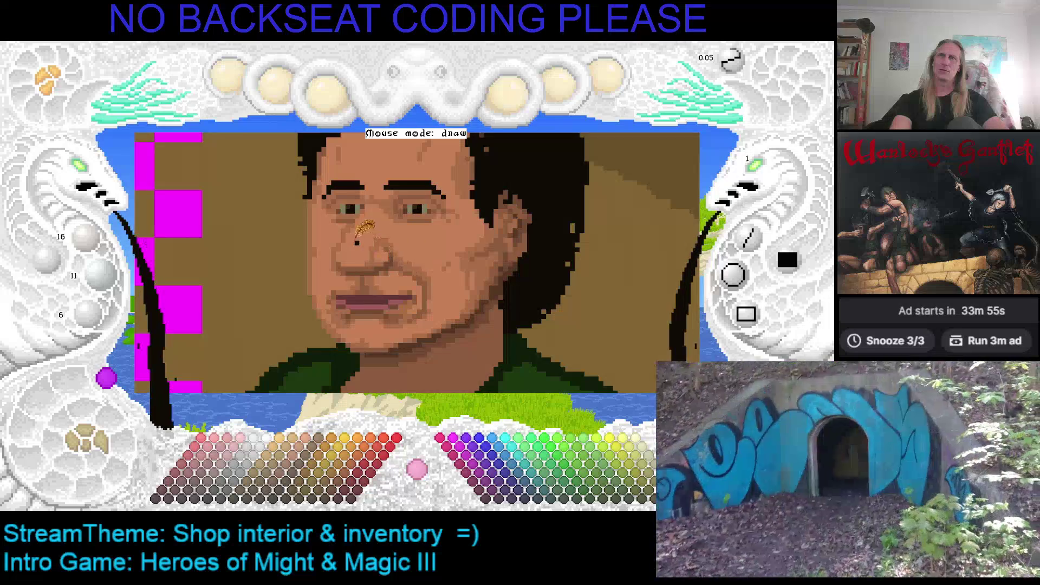
click(84, 180)
click(91, 172)
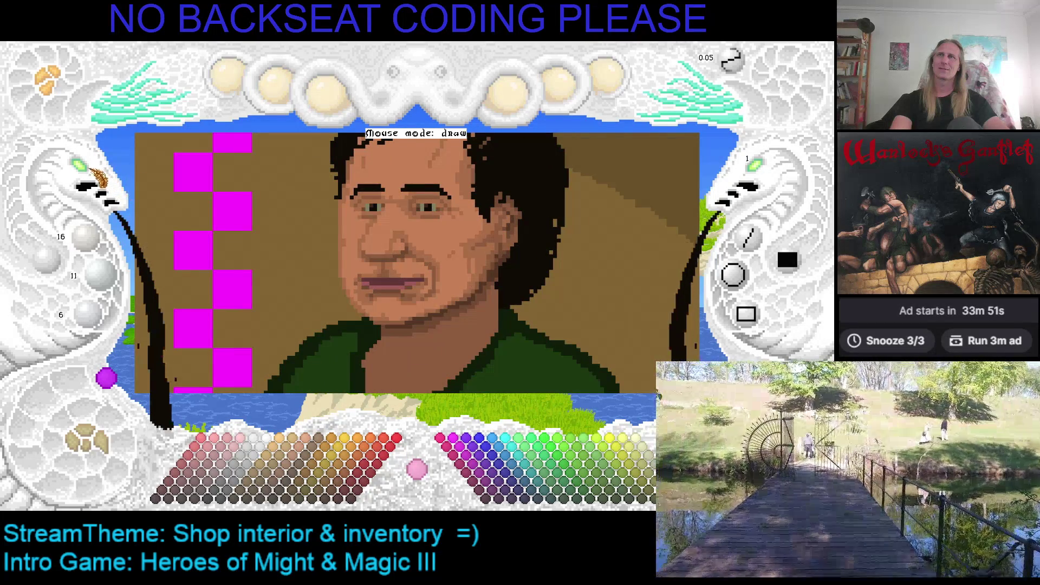
click(97, 176)
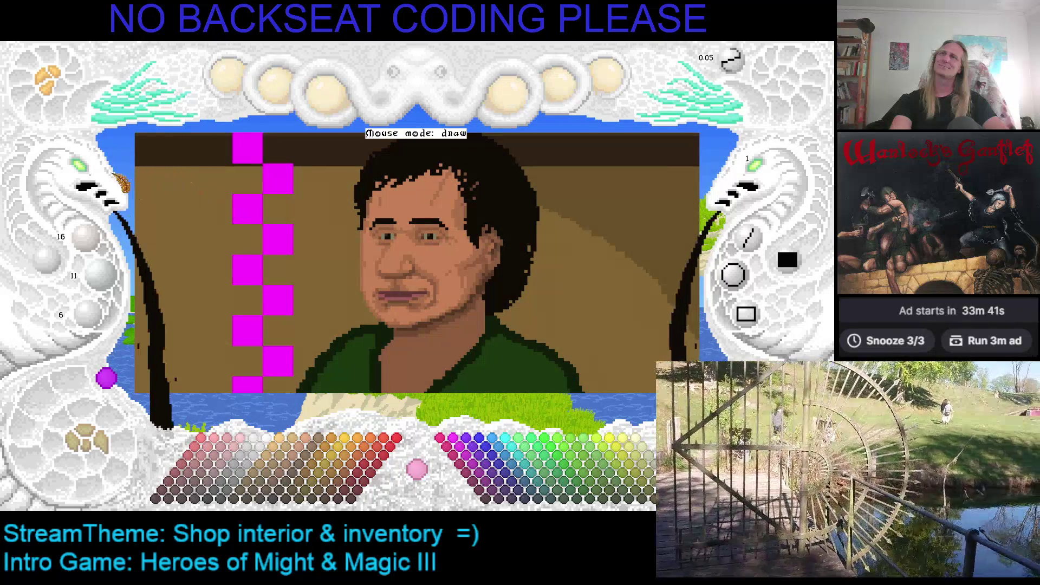
scroll(129, 185, up, 1)
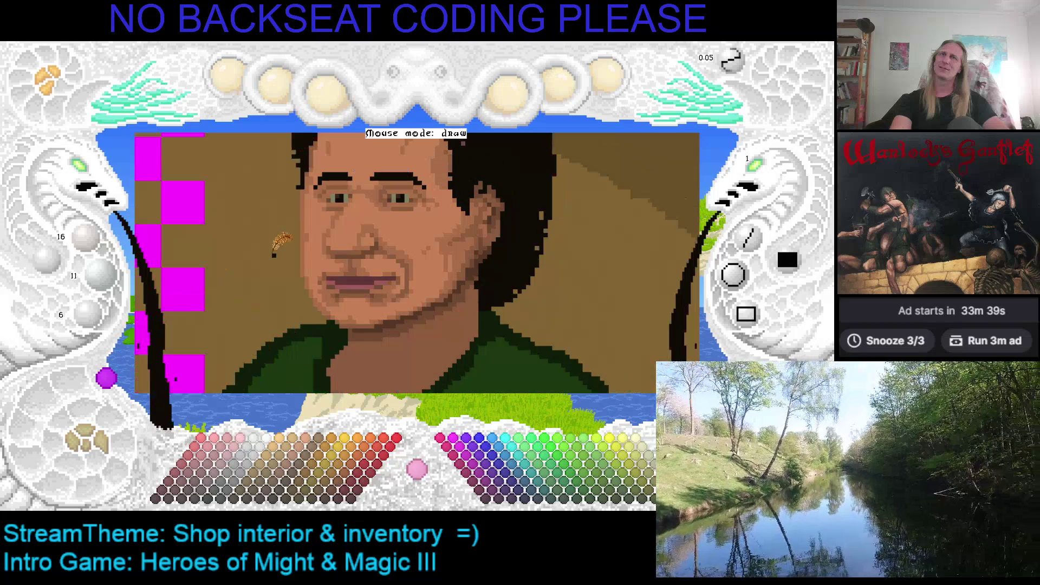
scroll(76, 169, up, 1)
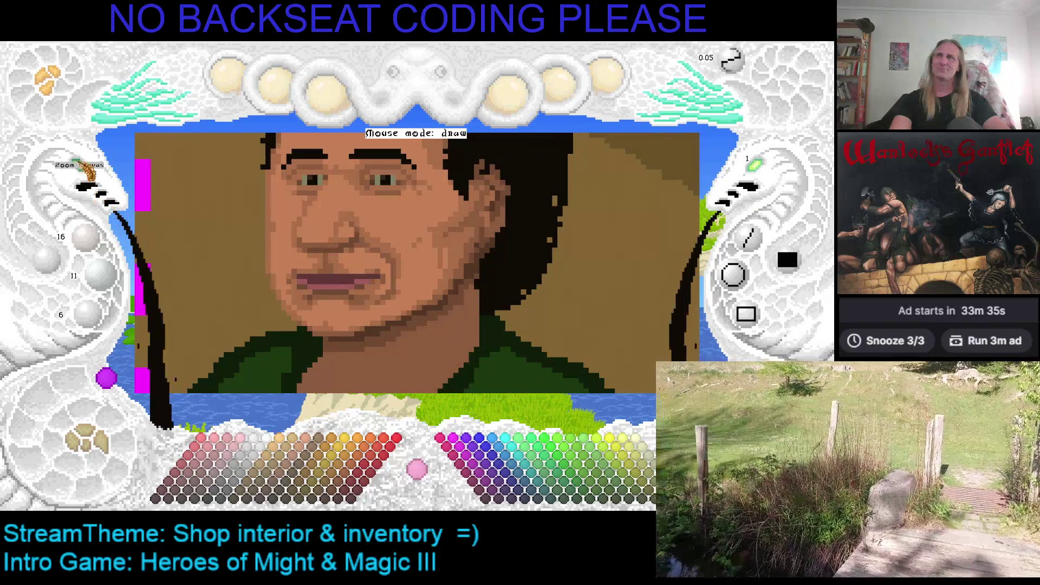
scroll(87, 171, up, 2)
scroll(86, 172, down, 1)
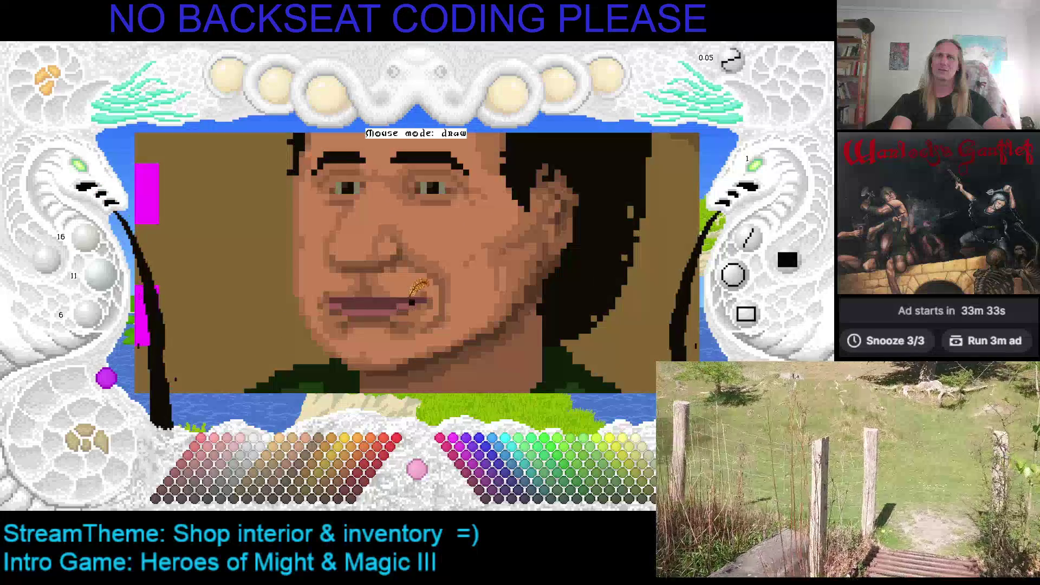
right_click(426, 301)
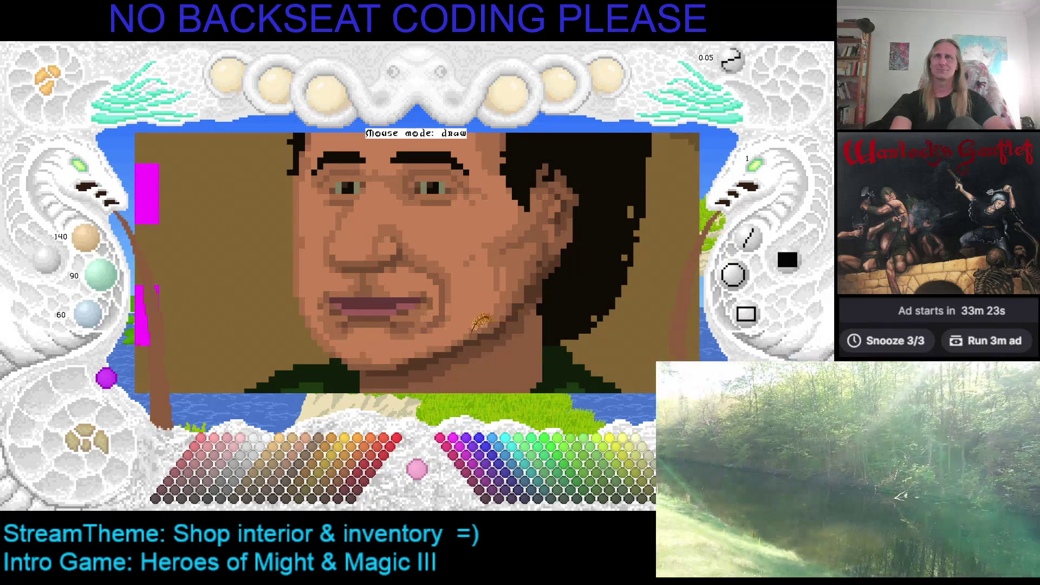
Step: Eyedrop lighter skin, dark lip brown and finally mid skin 168/108/72 around the mouth
right_click(322, 280)
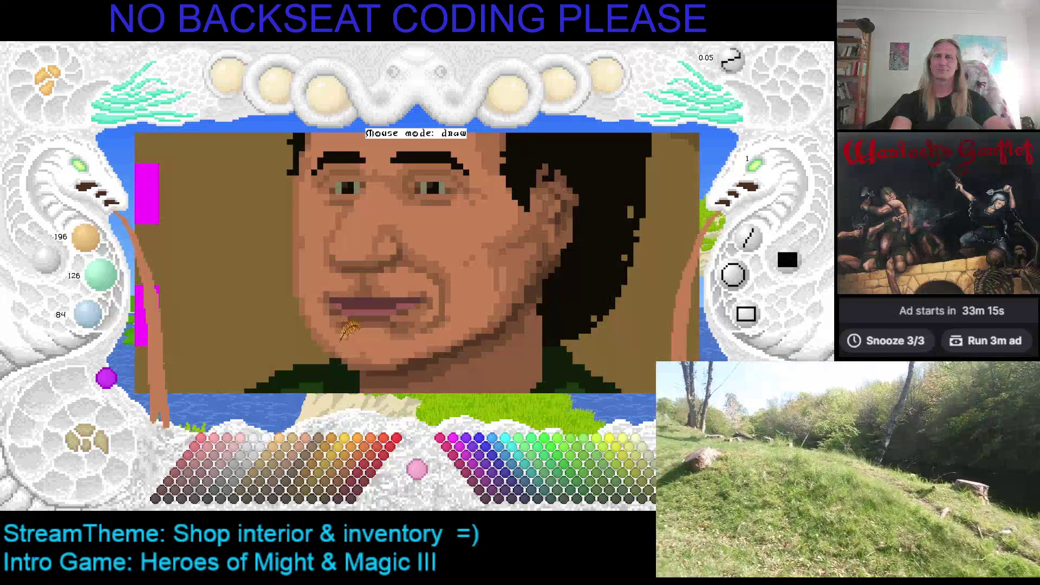
scroll(476, 310, up, 2)
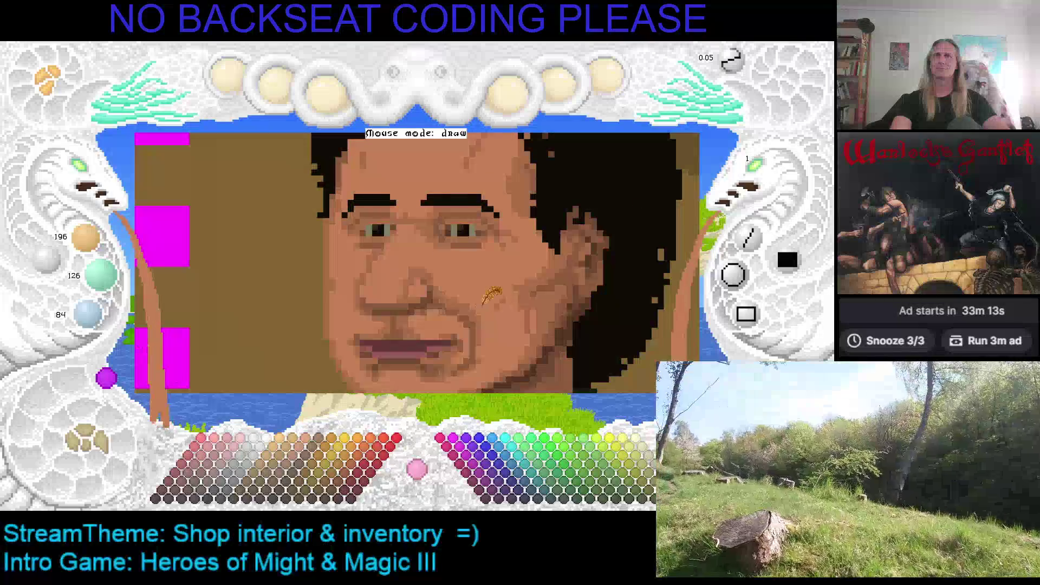
scroll(491, 309, down, 2)
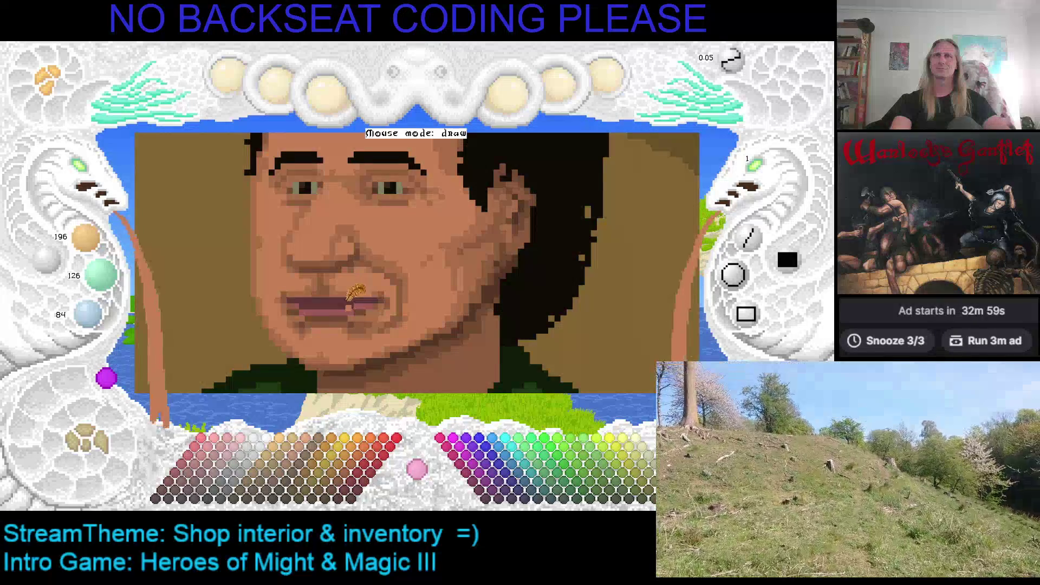
right_click(348, 298)
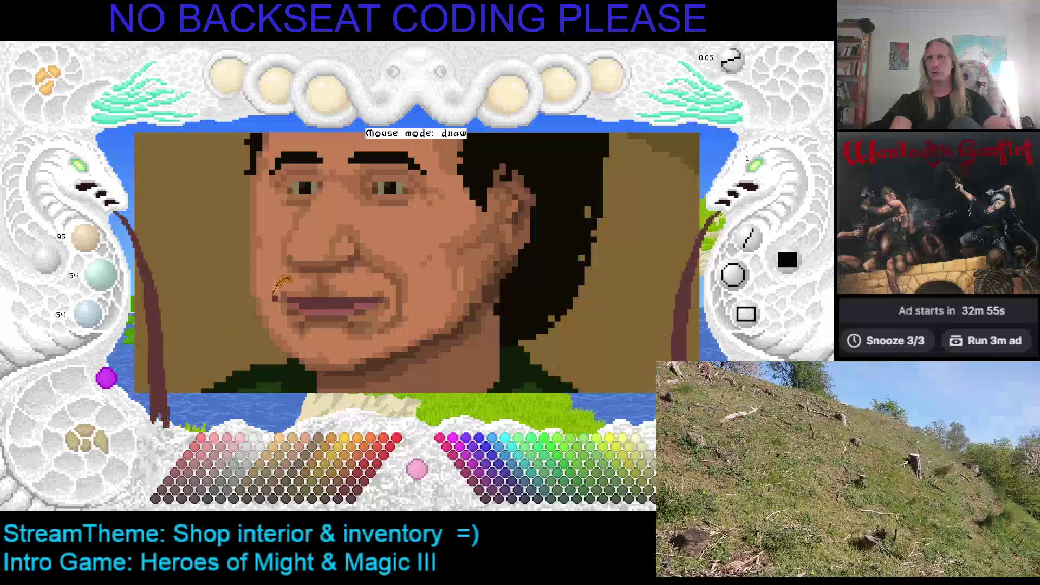
right_click(323, 291)
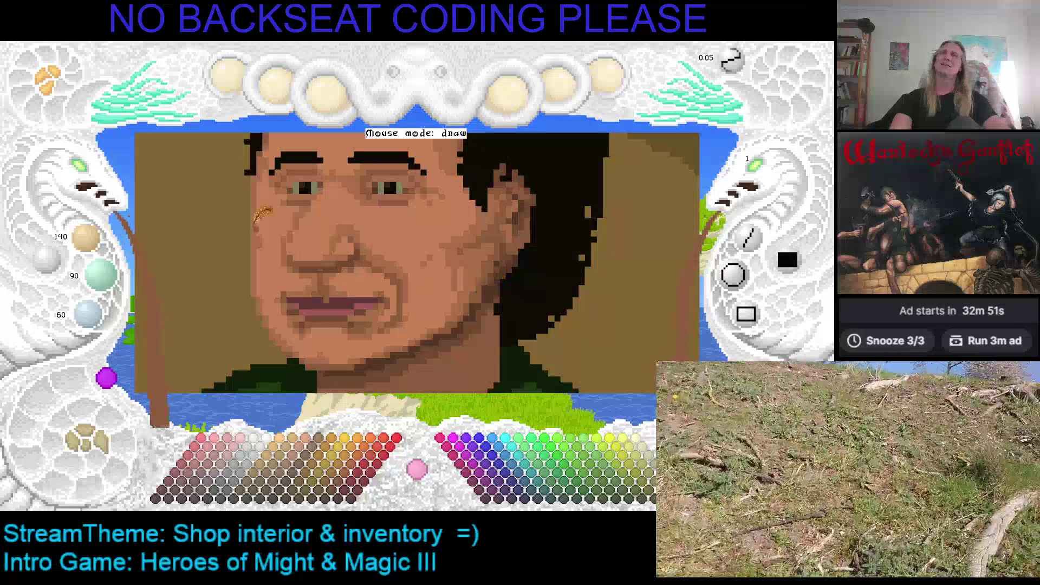
click(95, 176)
click(95, 176)
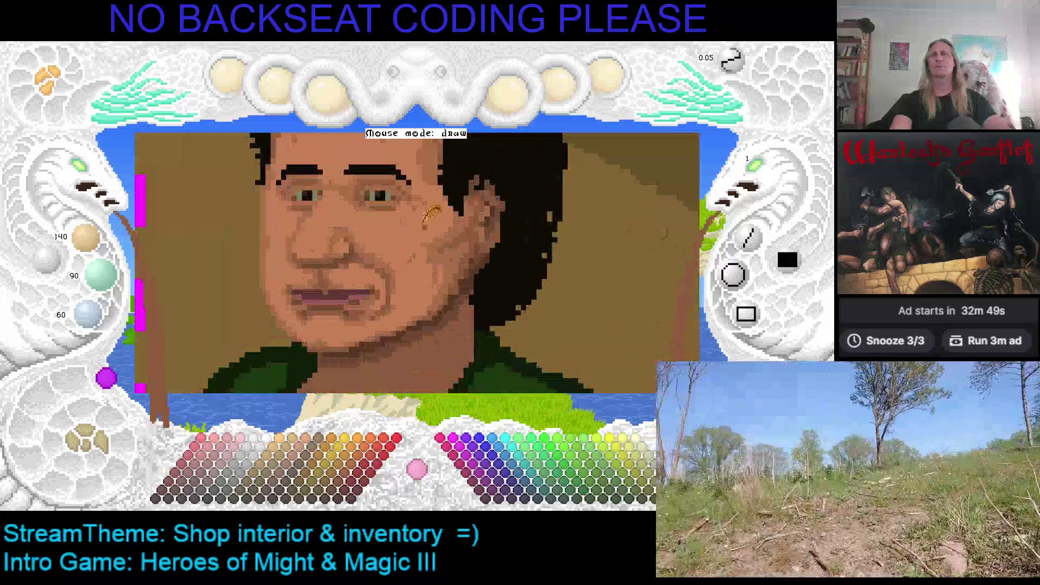
right_click(337, 290)
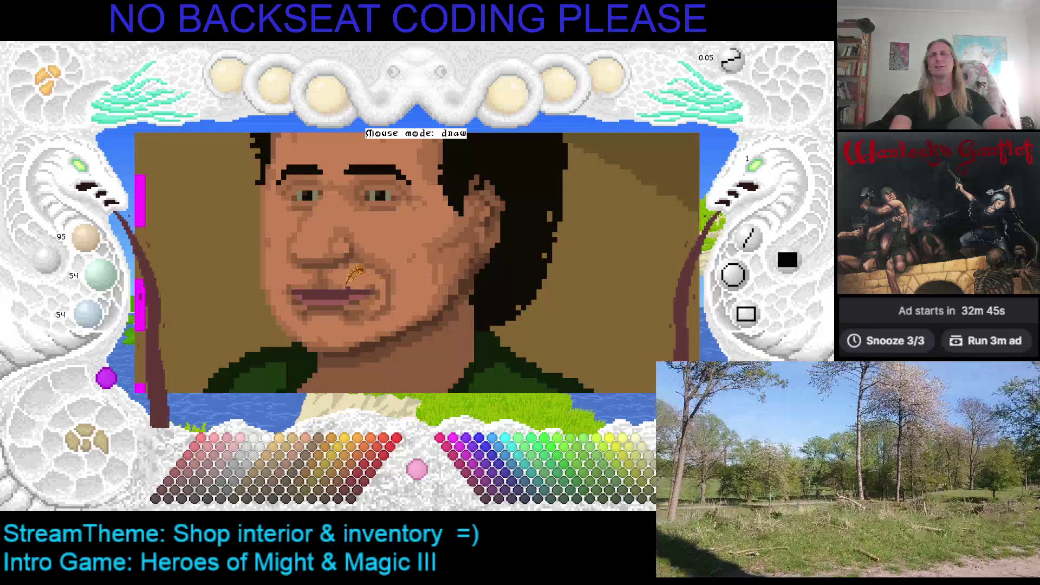
right_click(329, 287)
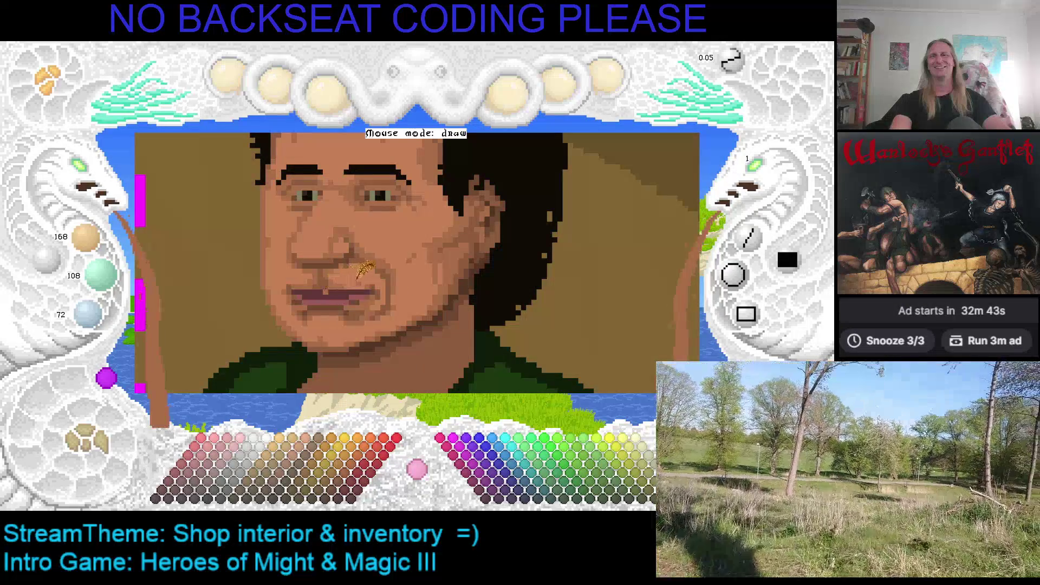
right_click(329, 275)
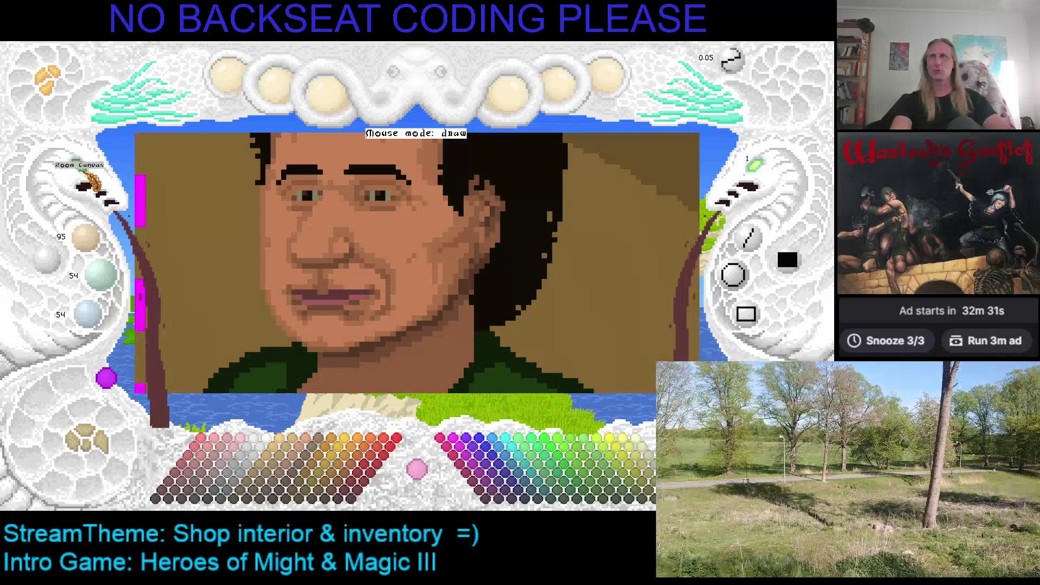
Step: Pick progressively lighter rose and pale pink palette swatches for the lip highlights
click(91, 183)
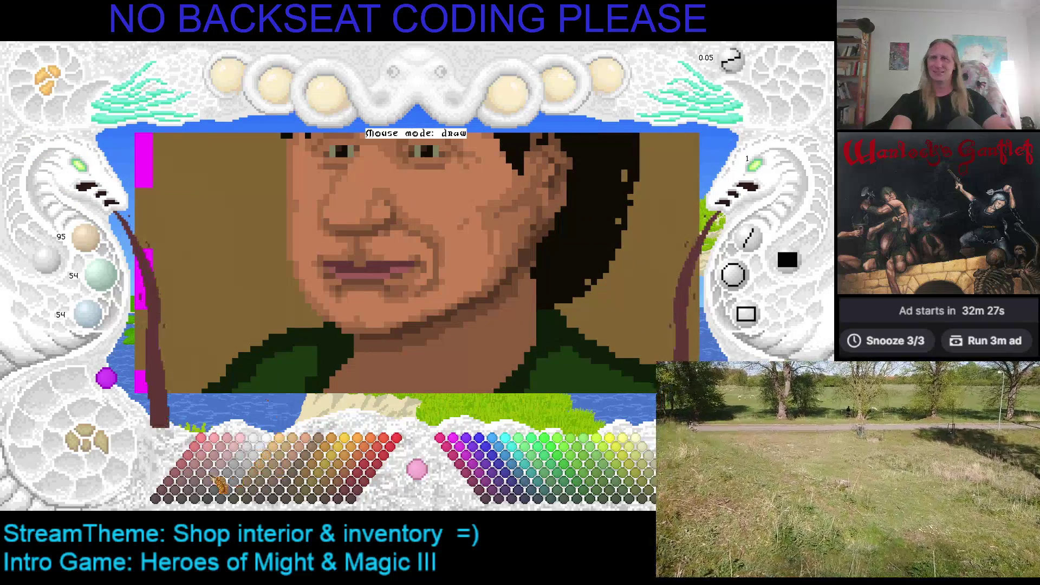
click(203, 485)
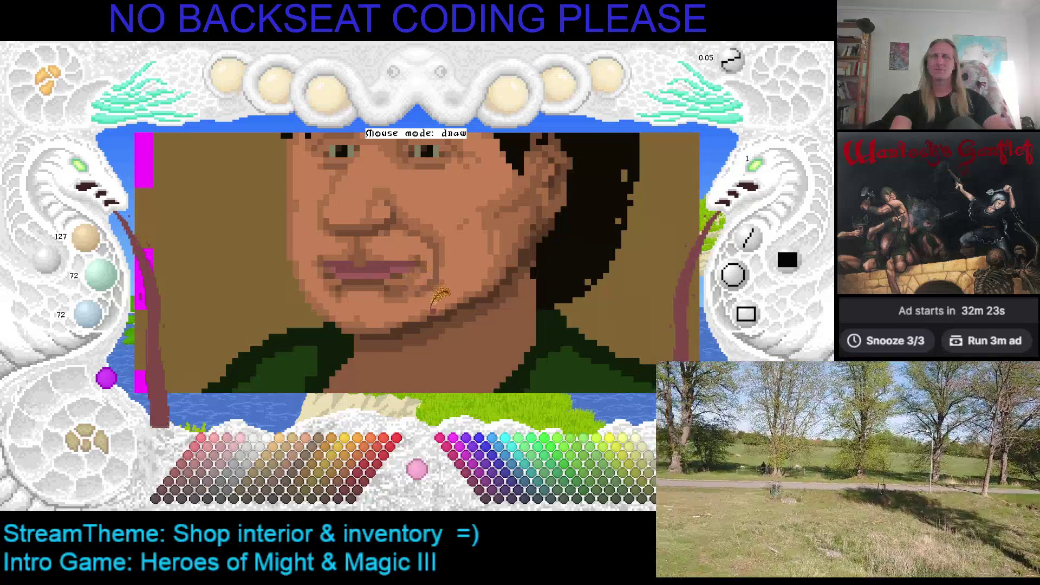
drag(352, 313, 358, 349)
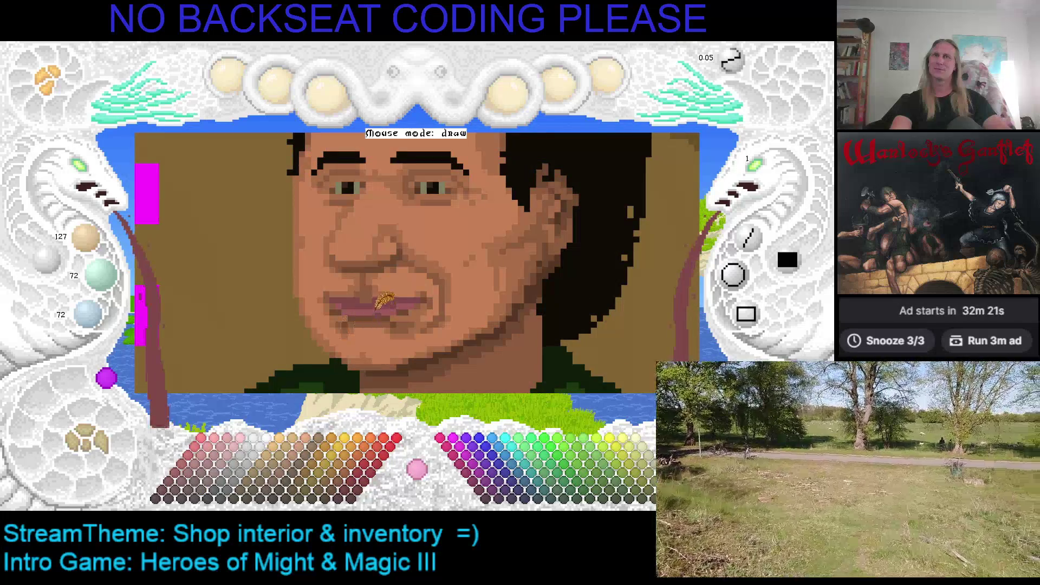
click(206, 476)
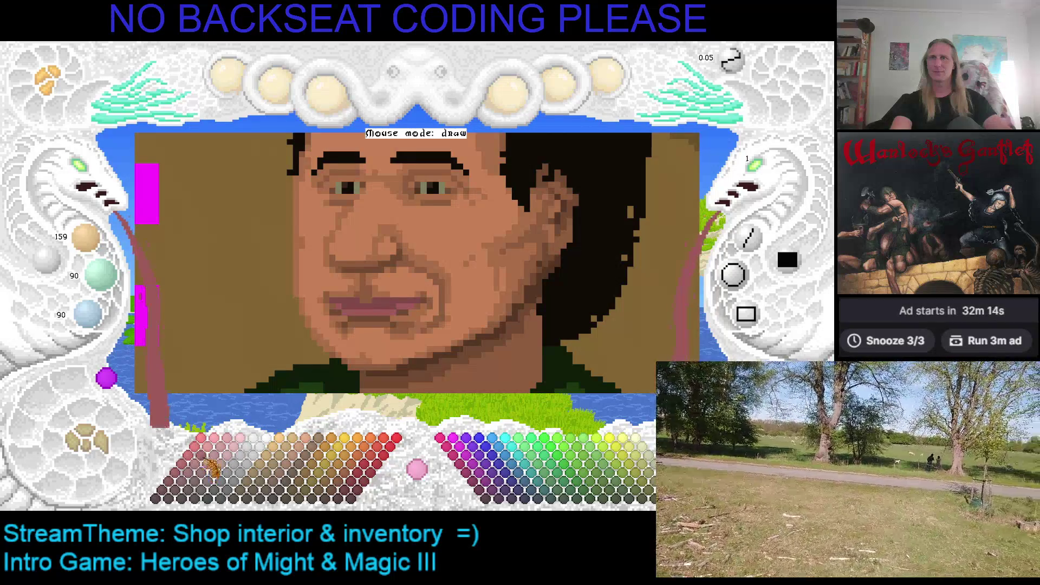
click(212, 465)
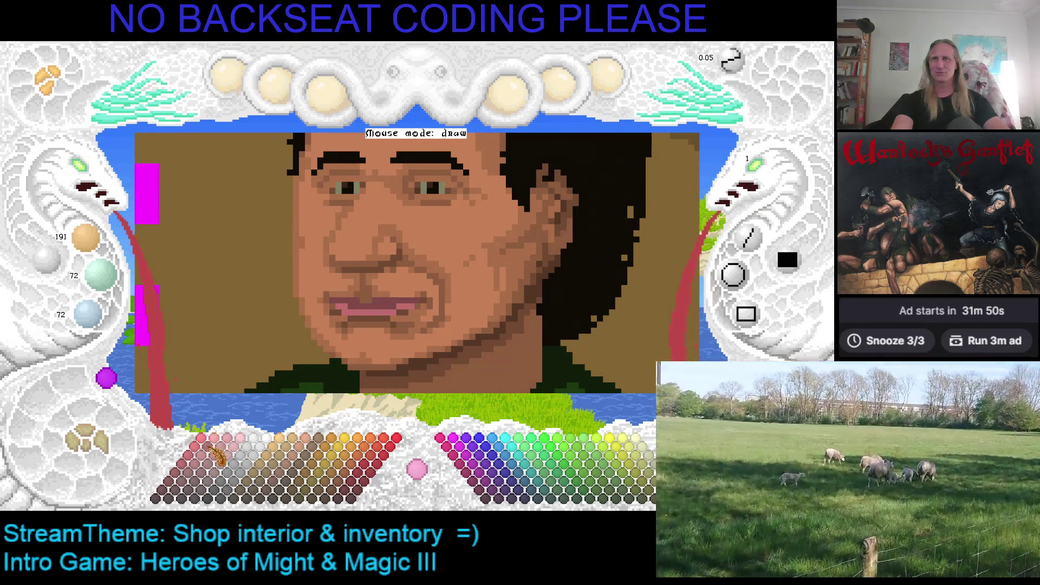
click(214, 458)
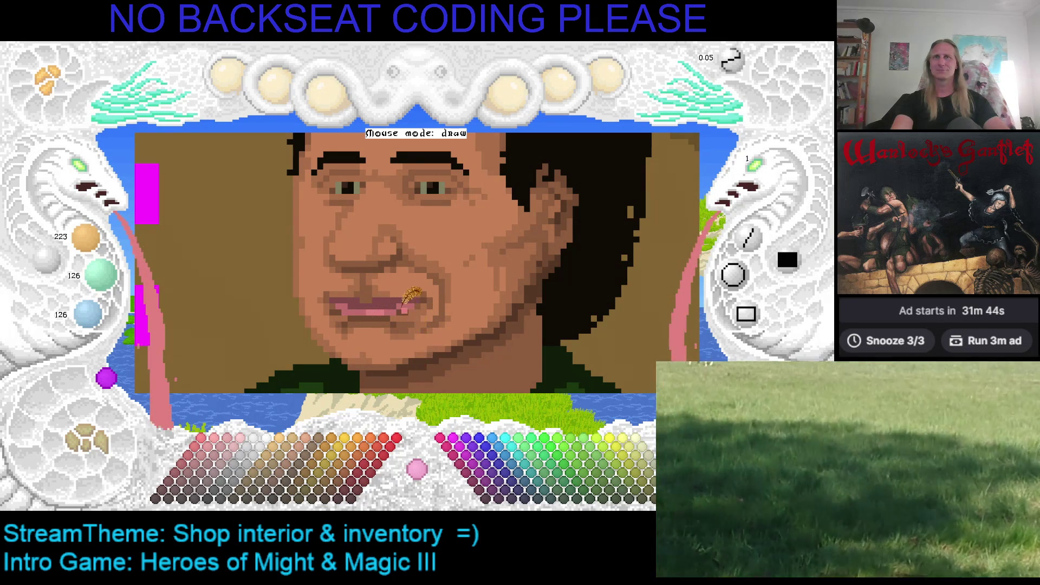
click(215, 482)
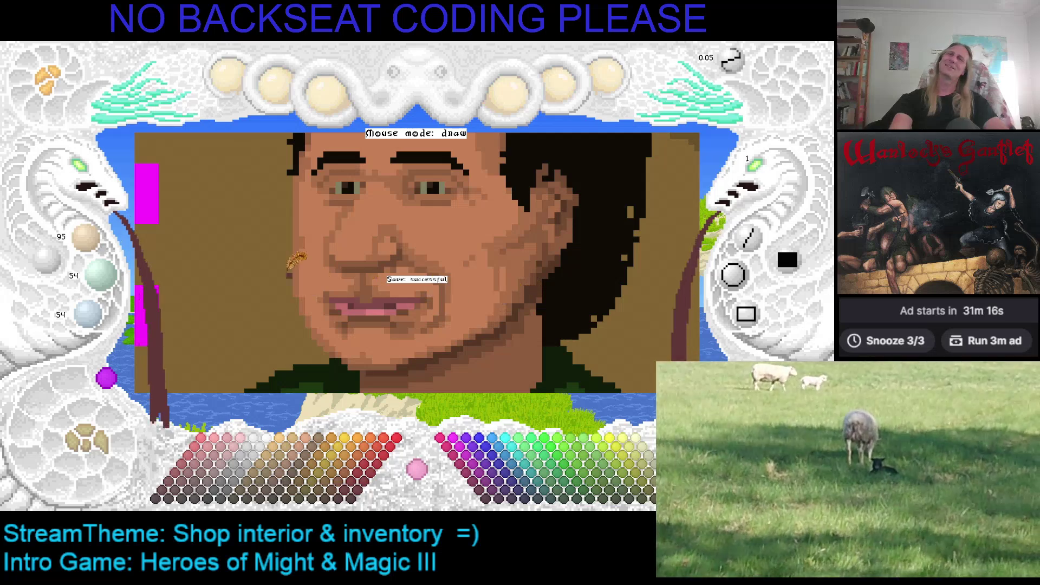
Step: Sample the lip colour, then choose the dark brown swatch for the mouth line
scroll(86, 170, up, 2)
scroll(87, 171, down, 3)
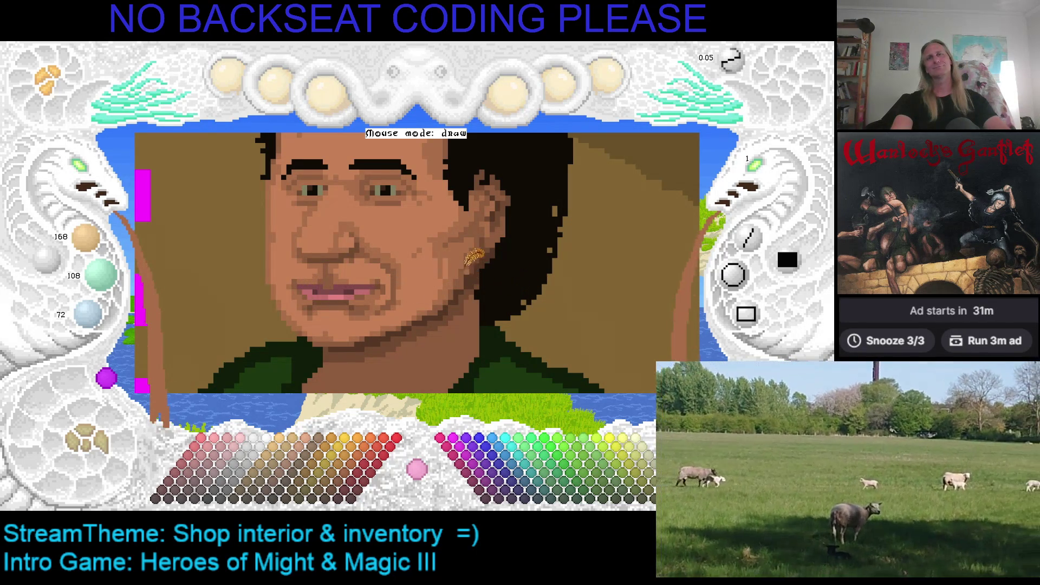
mouse_move(463, 245)
mouse_down()
mouse_move(501, 282)
mouse_move(483, 240)
mouse_up()
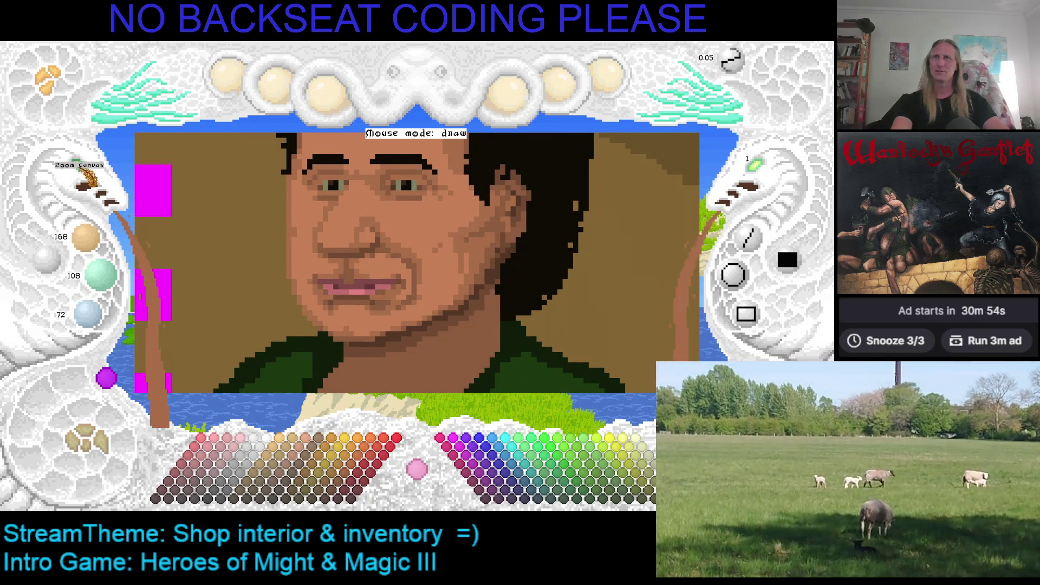
scroll(379, 307, down, 2)
scroll(380, 308, up, 2)
scroll(379, 308, down, 2)
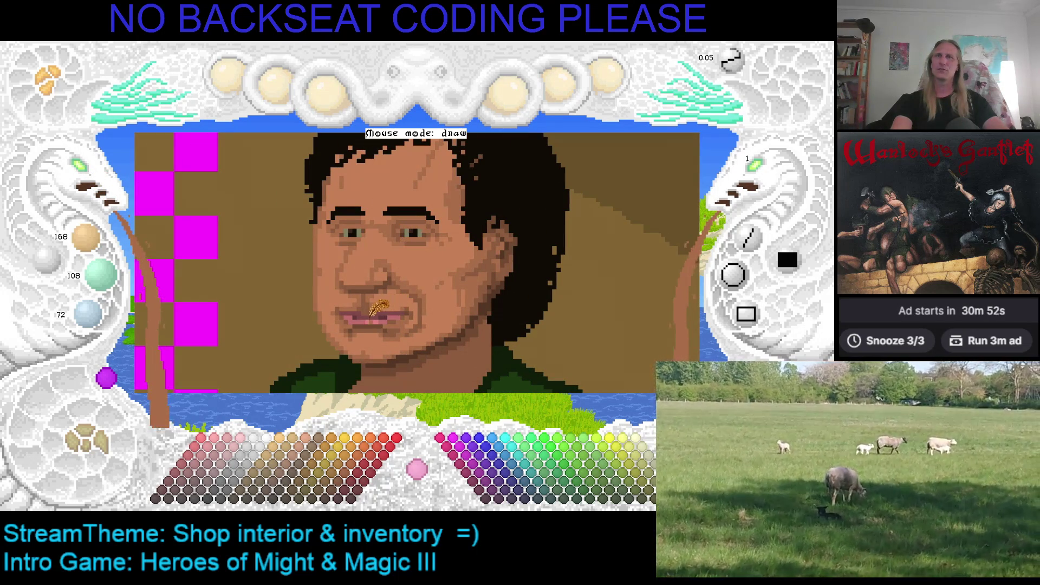
right_click(381, 307)
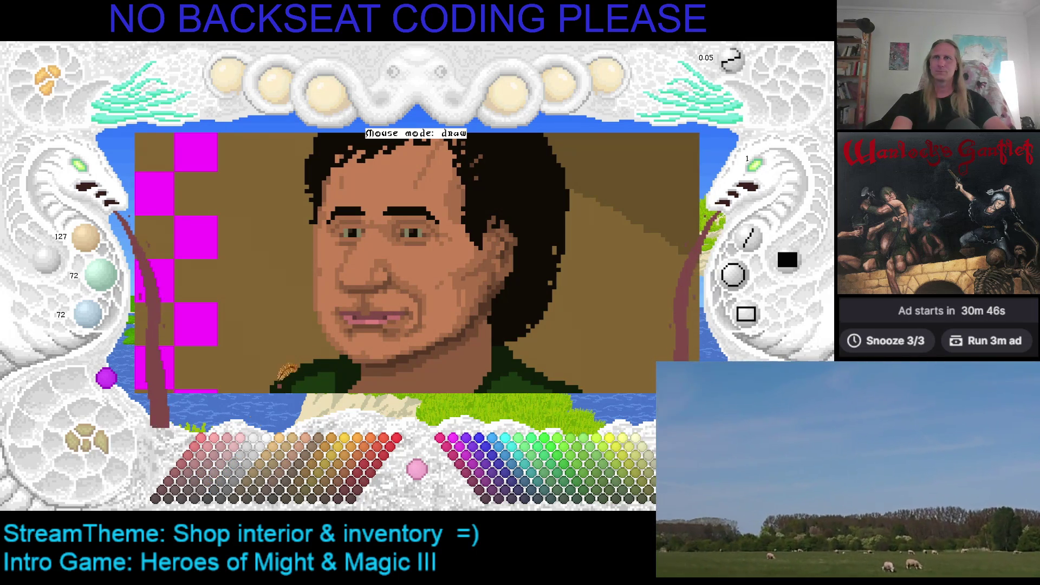
click(198, 488)
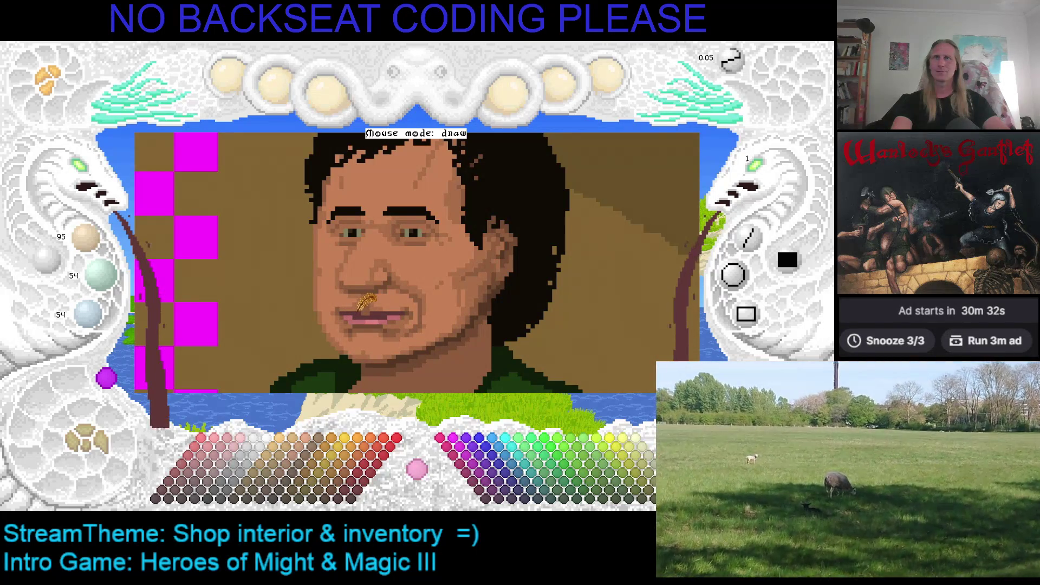
key(Right)
key(Down)
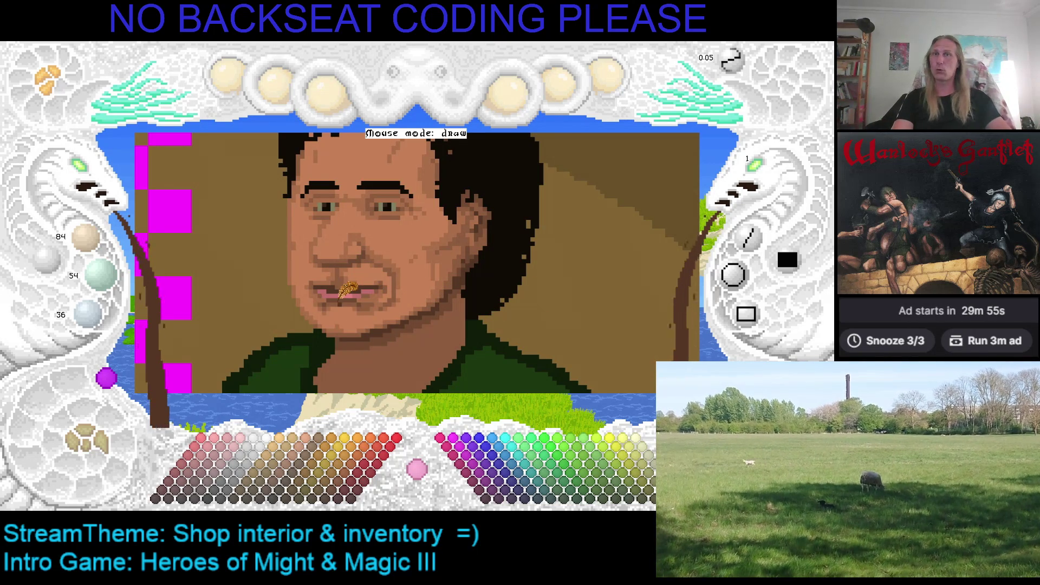
Step: Try pink and brown palette swatches, settling on a dark red for the lips
click(237, 475)
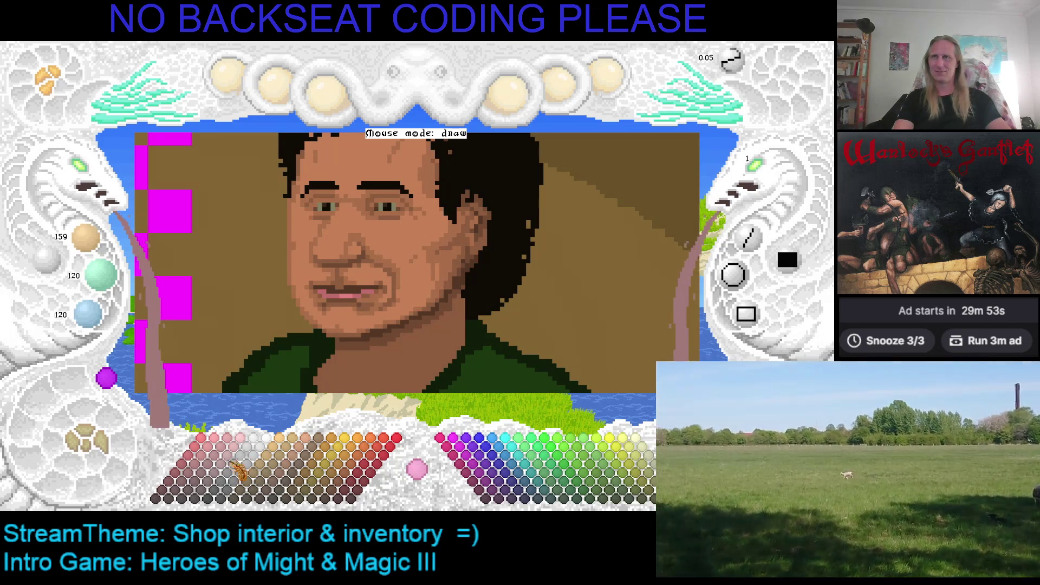
click(215, 498)
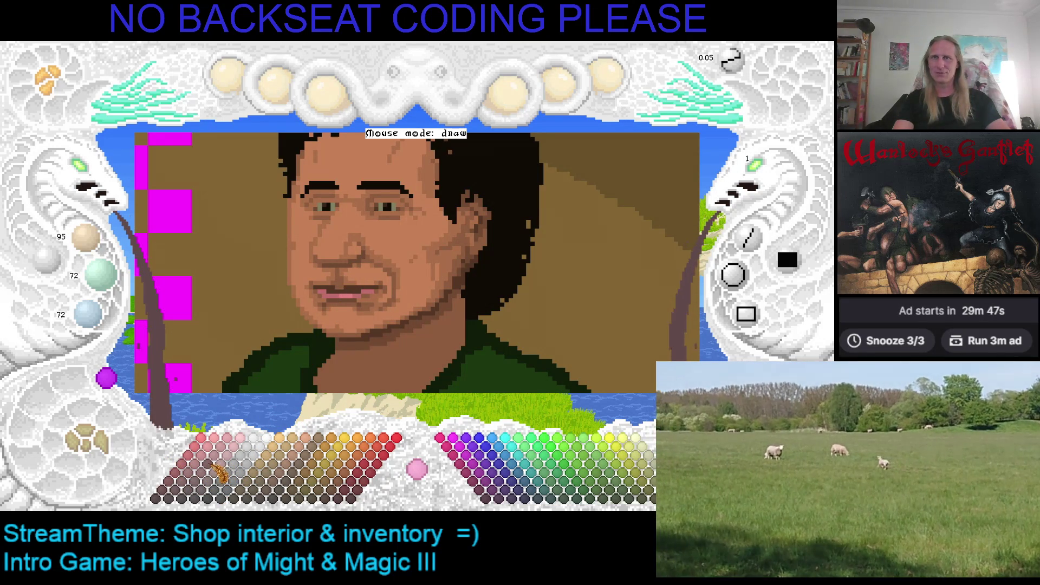
click(282, 485)
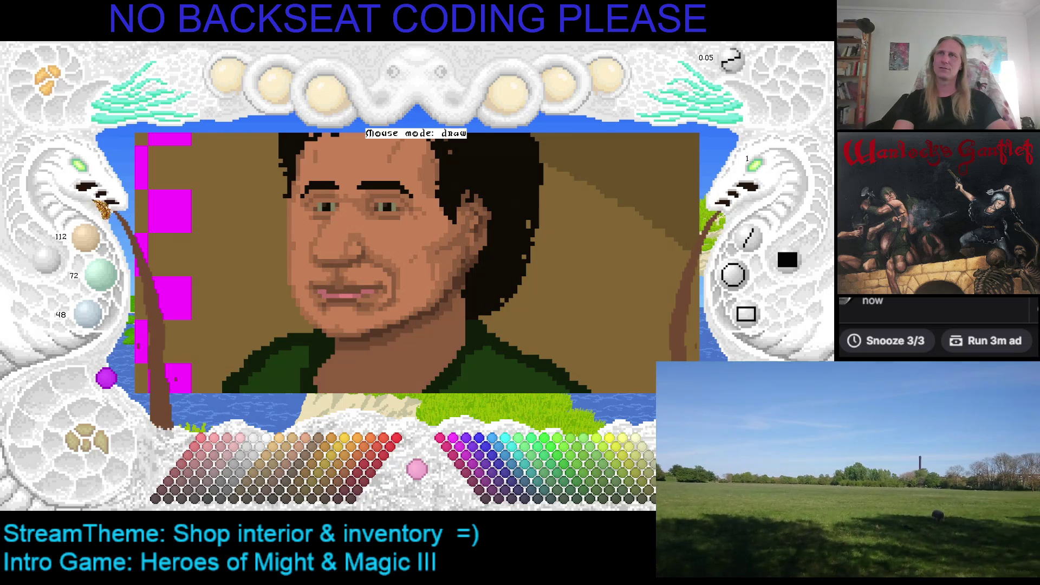
scroll(86, 179, down, 1)
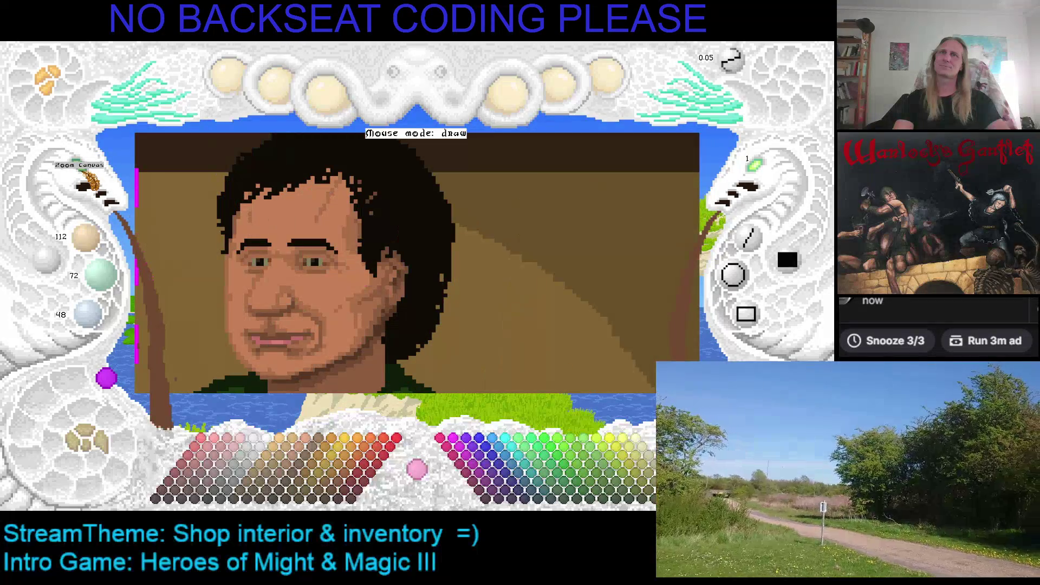
scroll(87, 179, up, 2)
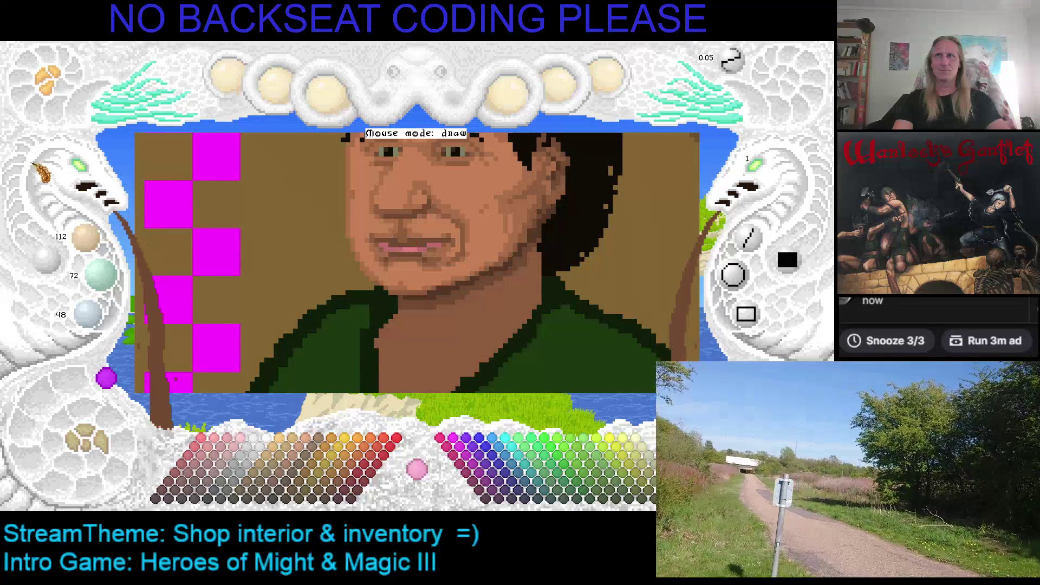
scroll(84, 179, up, 1)
scroll(103, 193, down, 1)
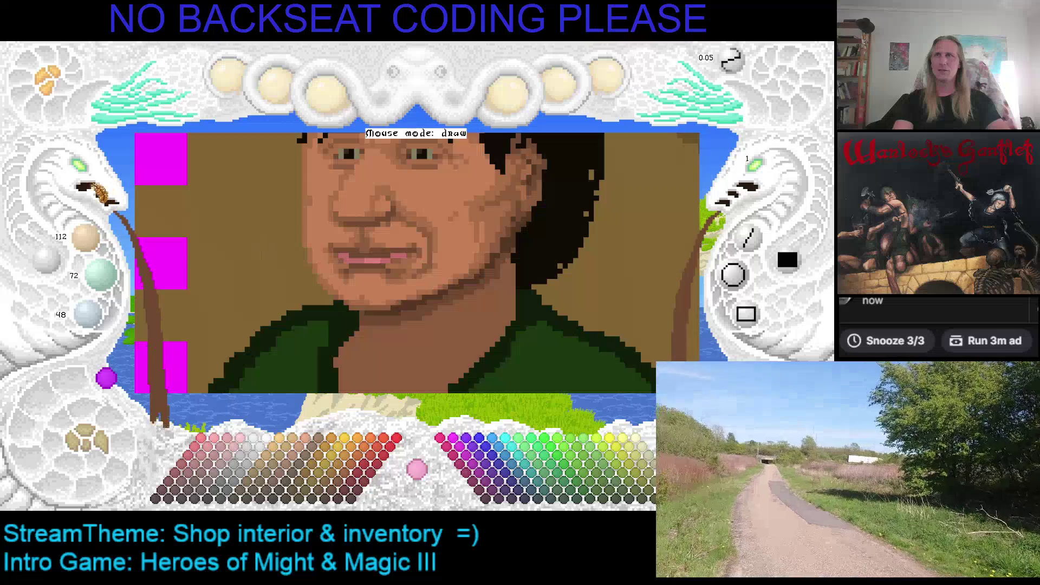
scroll(87, 176, down, 2)
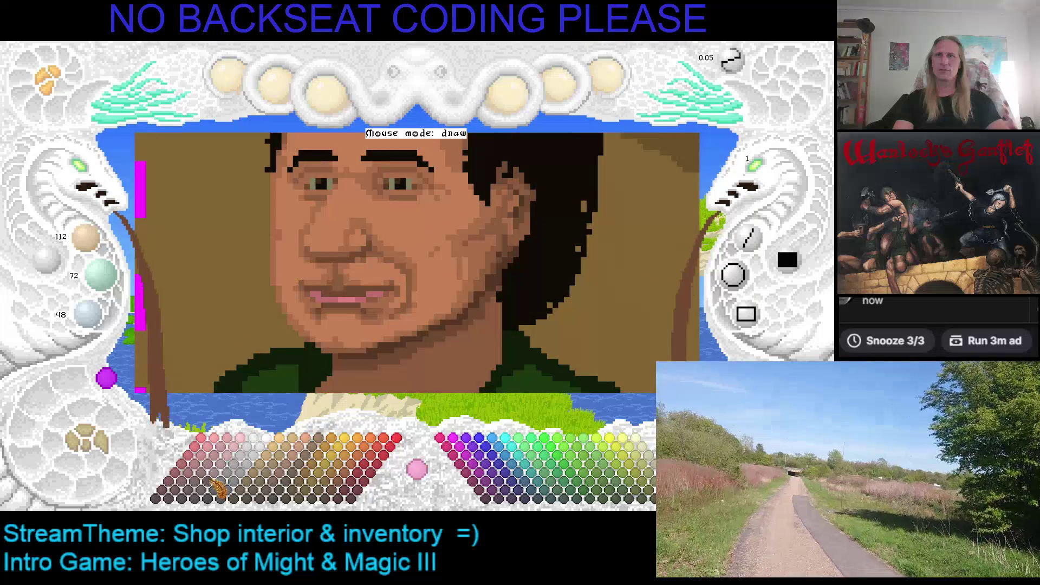
click(208, 475)
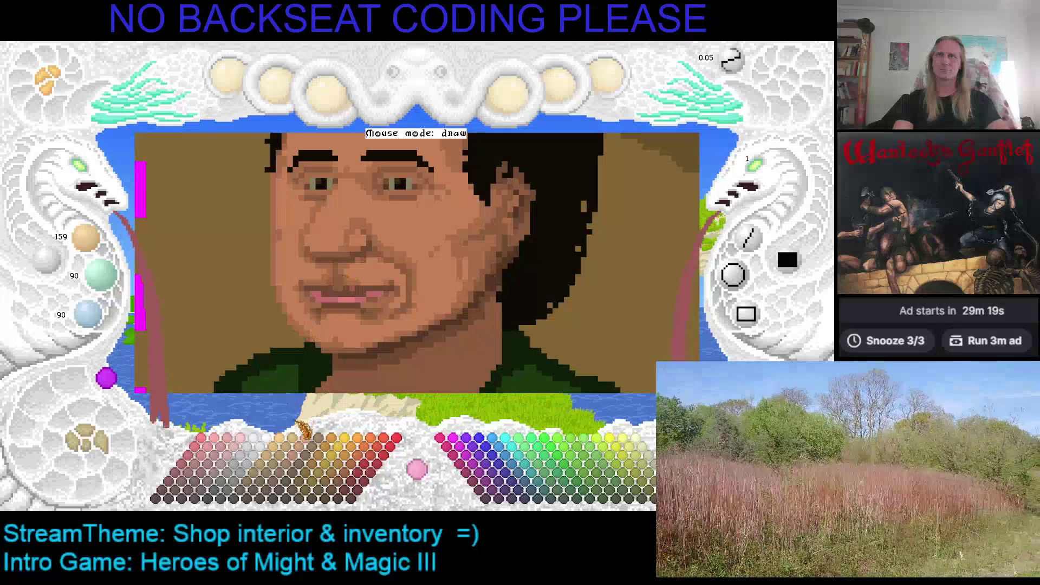
click(201, 484)
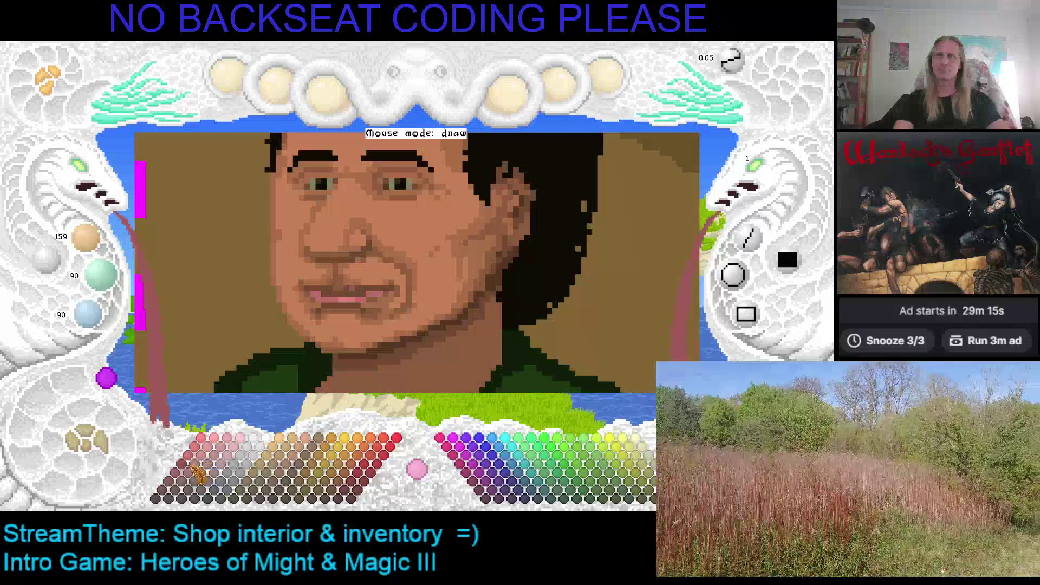
click(186, 483)
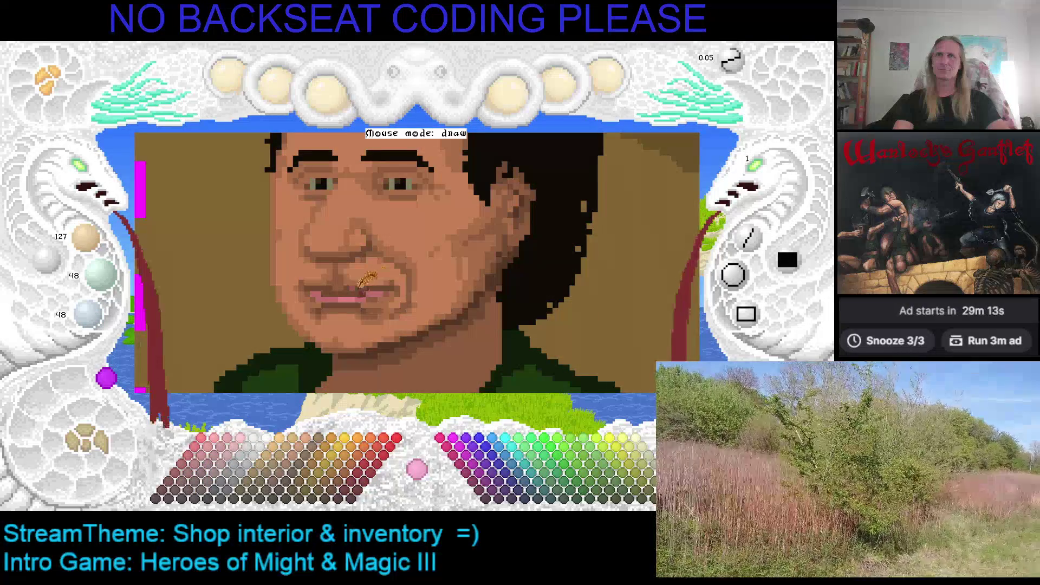
Step: Repaint the upper lip in dark red, deepen the lips with darker red, and save
click(358, 287)
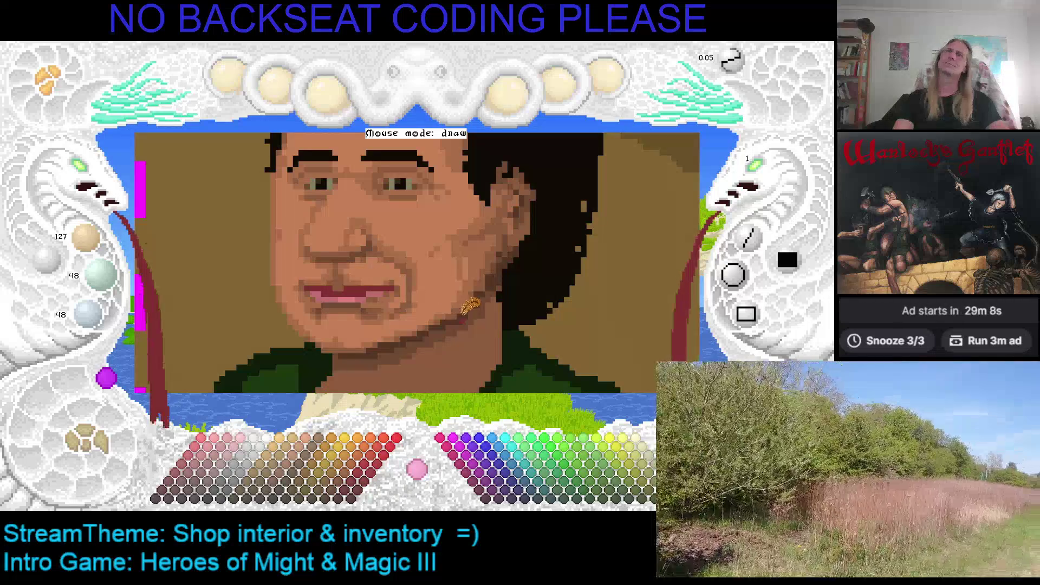
click(160, 499)
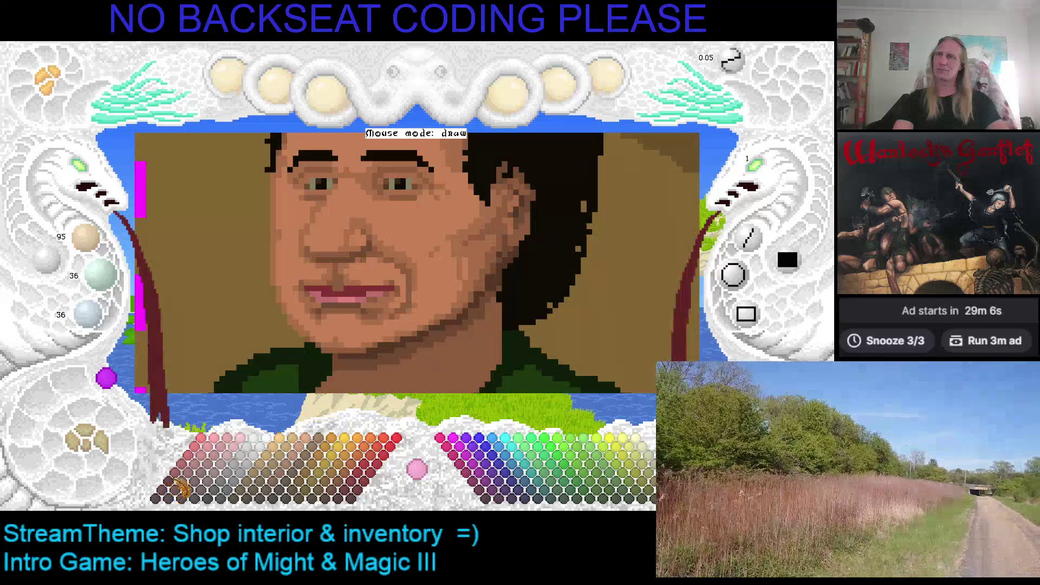
click(358, 286)
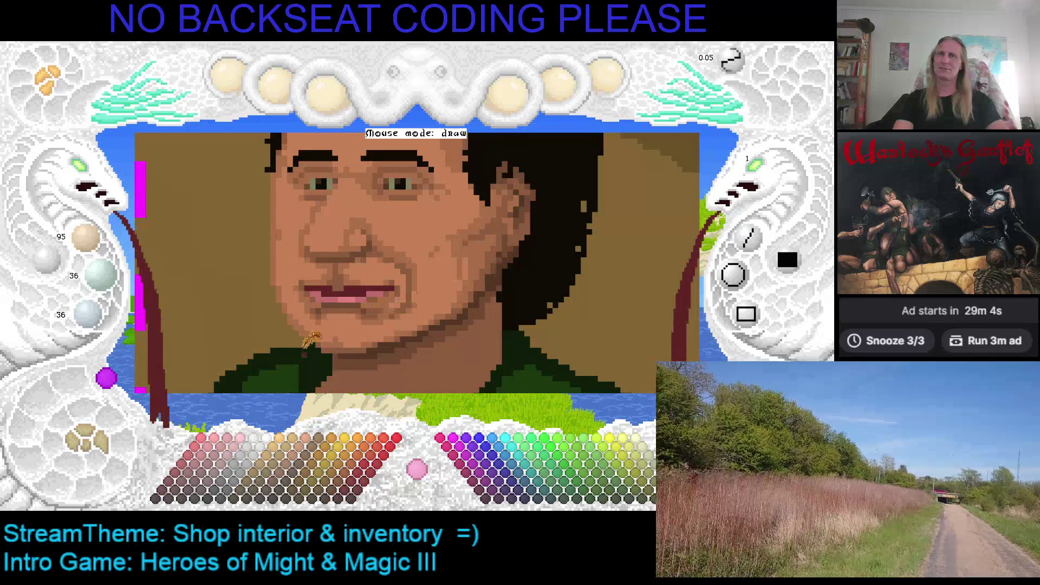
key(ctrl+s)
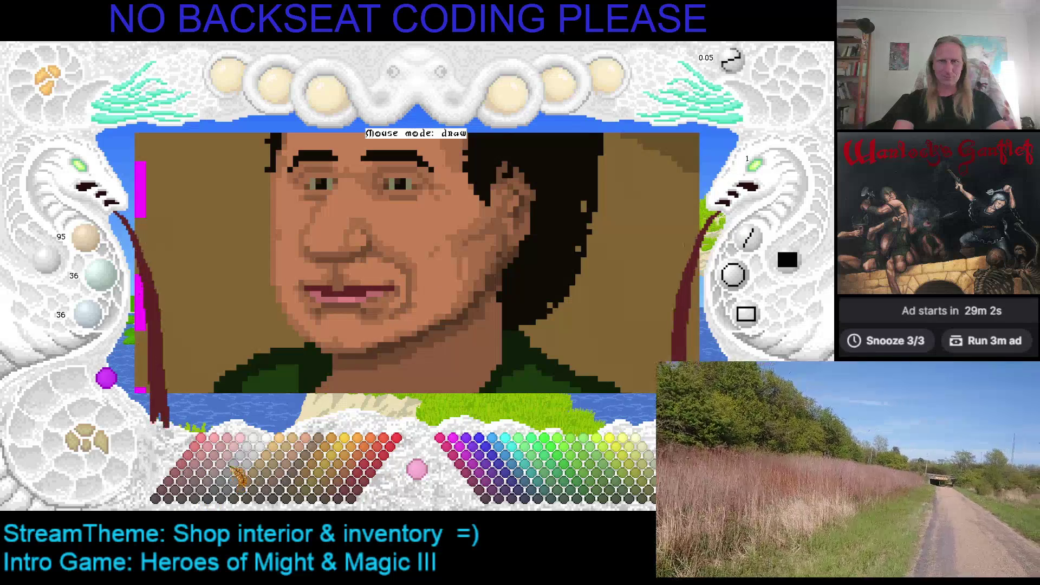
Step: Sample the pink and darker tones from the lips and surrounding face
key(Down)
key(Right)
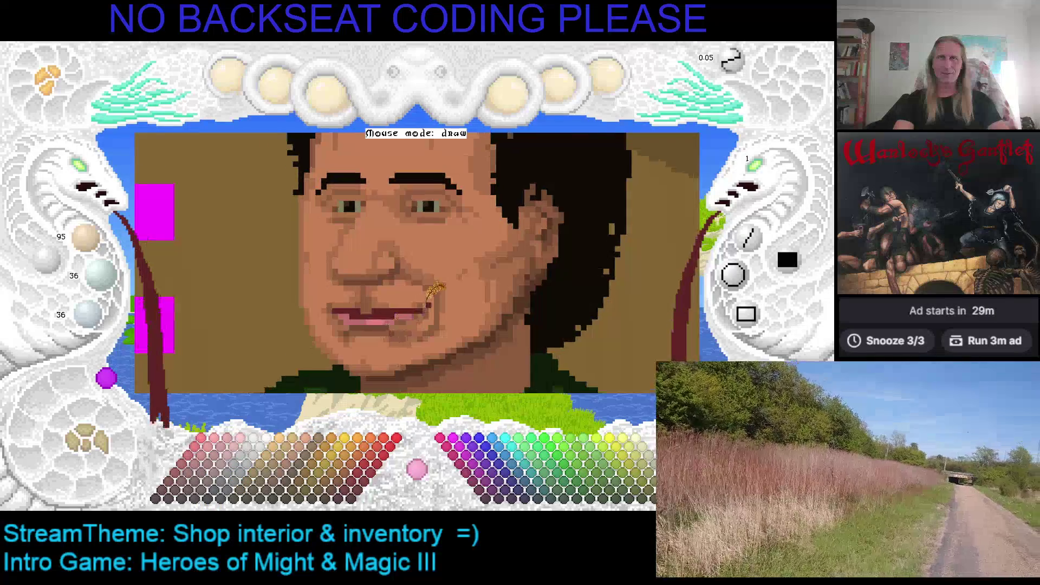
key(Up)
key(Left)
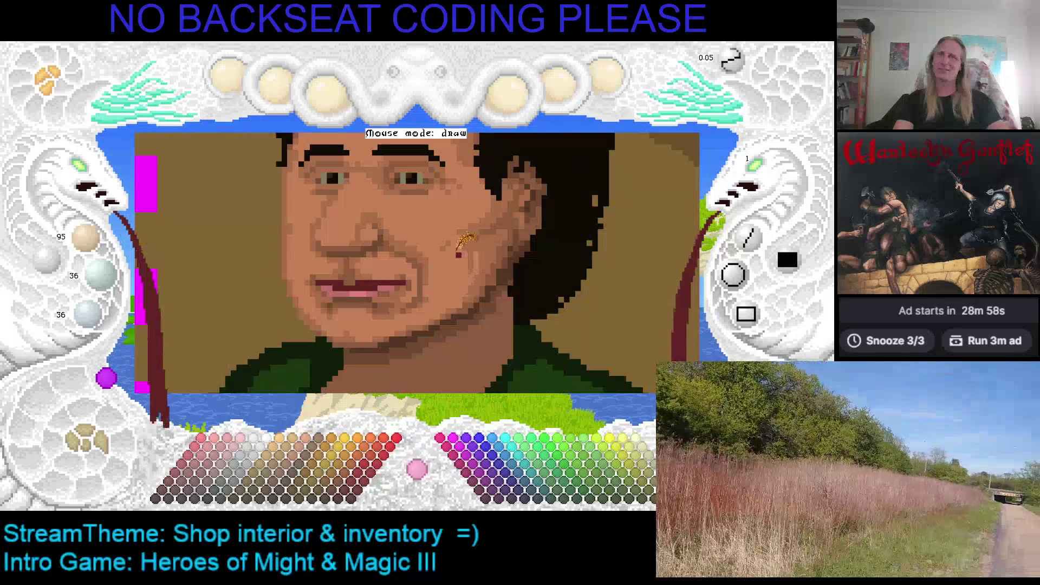
right_click(386, 276)
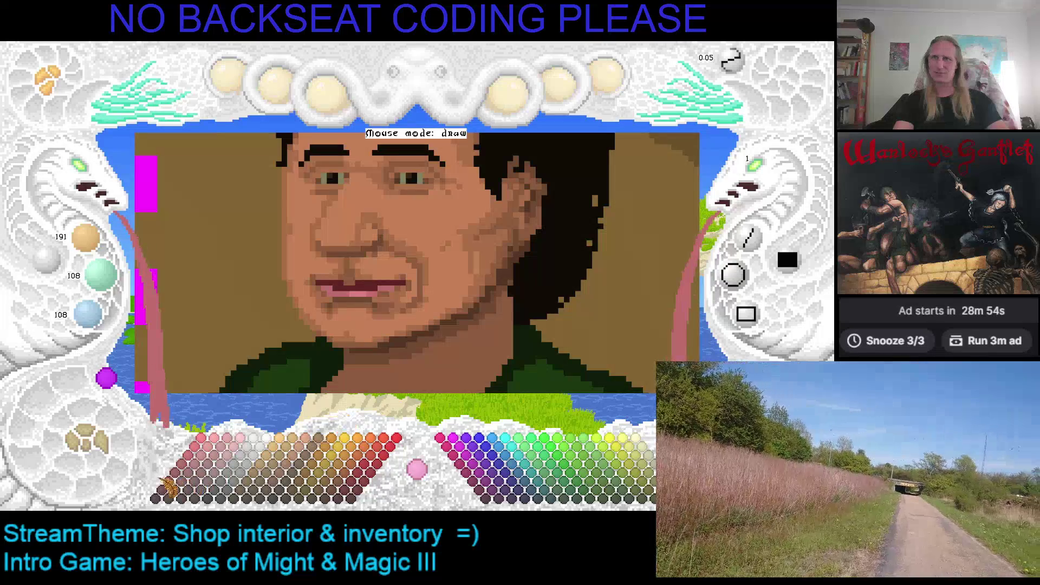
right_click(379, 270)
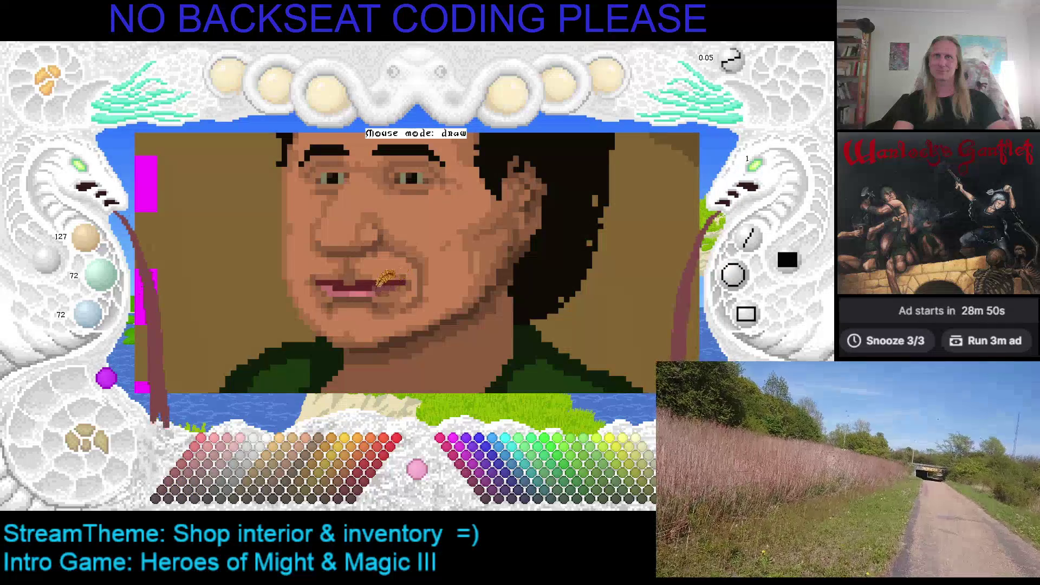
right_click(371, 282)
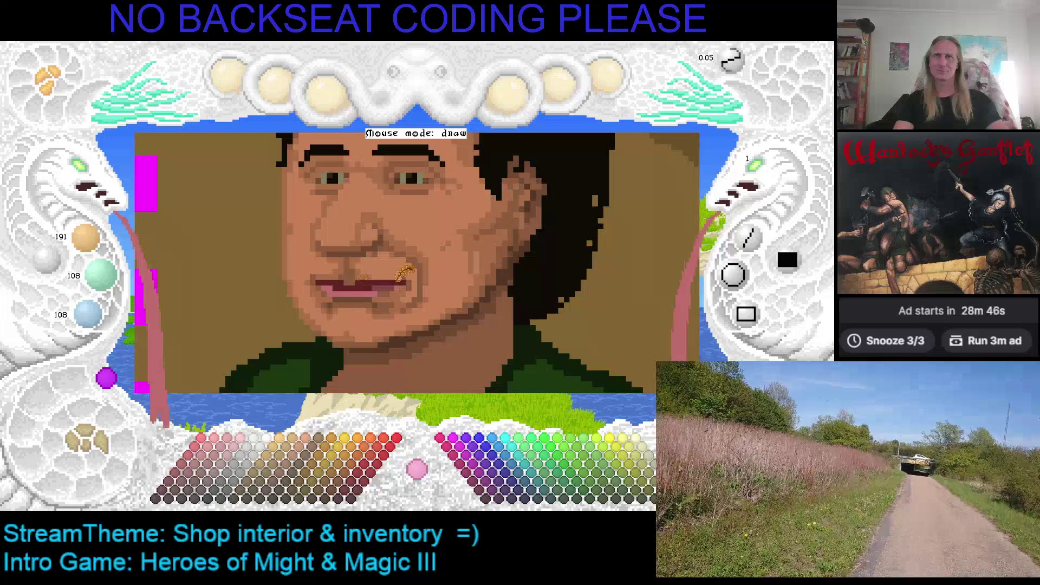
right_click(397, 275)
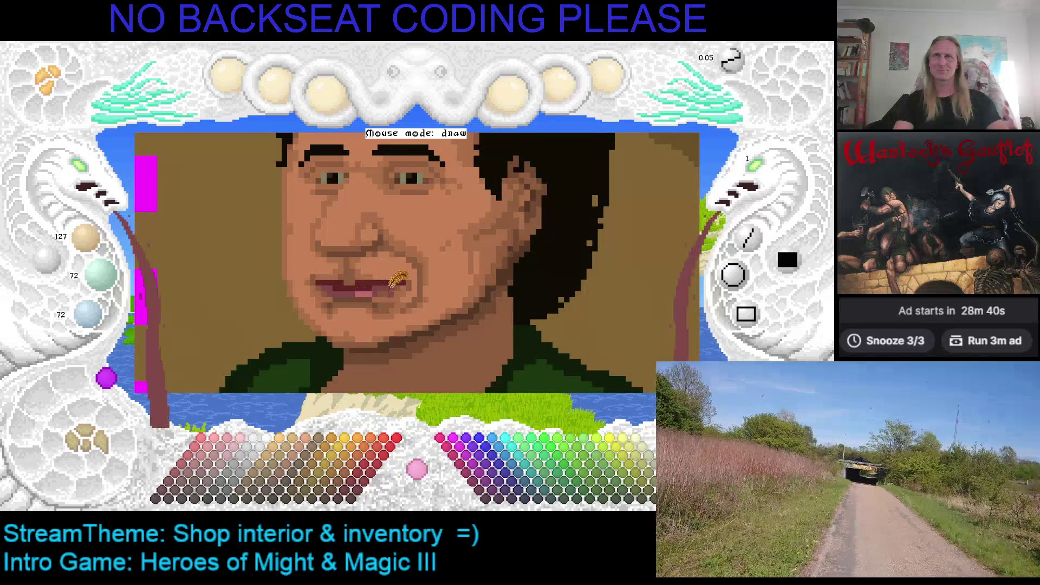
Step: Try mid and muted brown swatches, ending on the 159/90/90 reddish lip brown
click(206, 479)
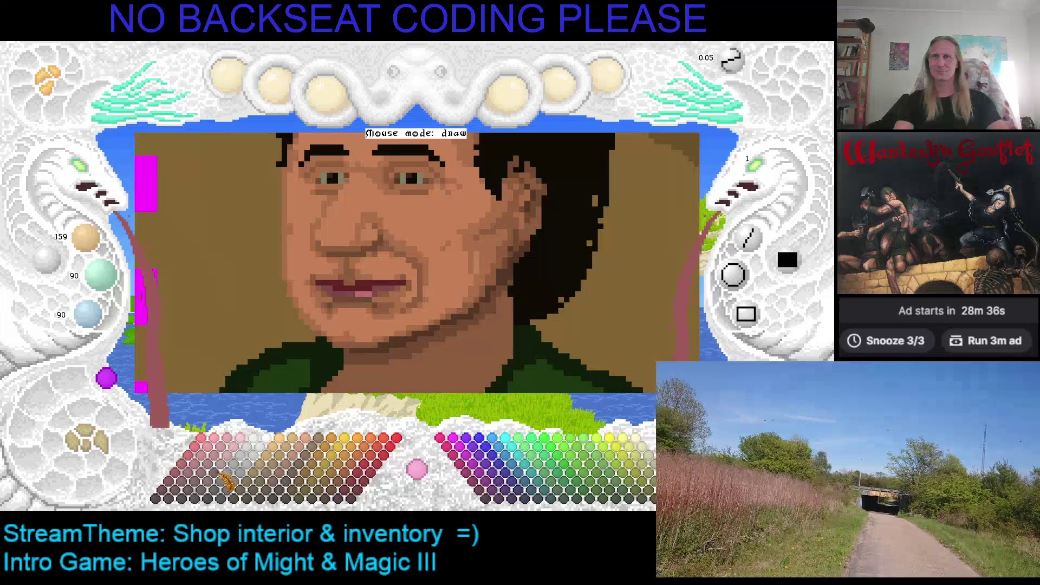
click(215, 480)
click(214, 482)
click(211, 483)
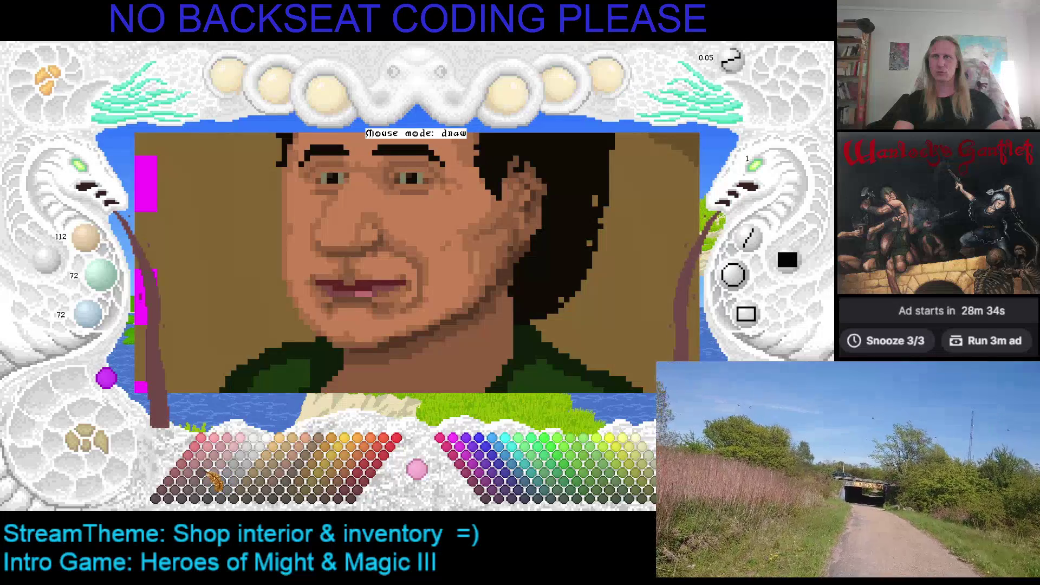
click(204, 477)
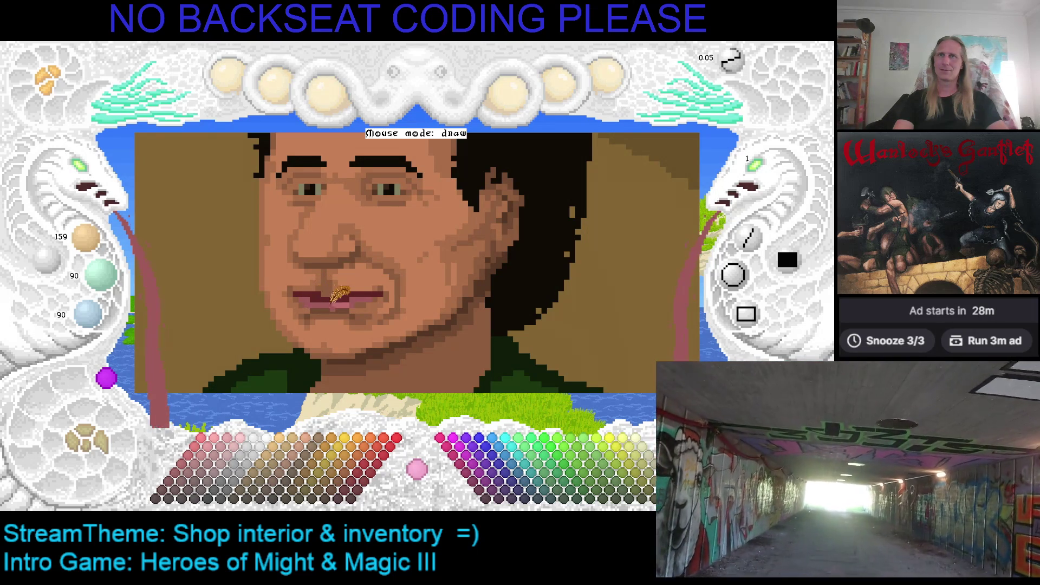
Step: Recolour the dark mouth line with the 127/72/72 reddish brown and save the portrait
click(200, 484)
click(316, 287)
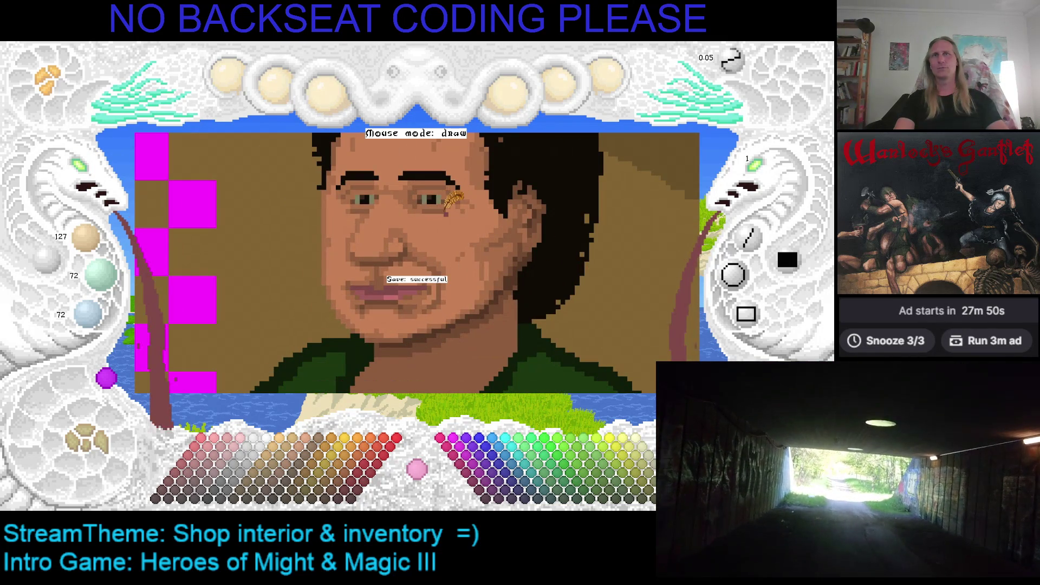
key(ctrl+s)
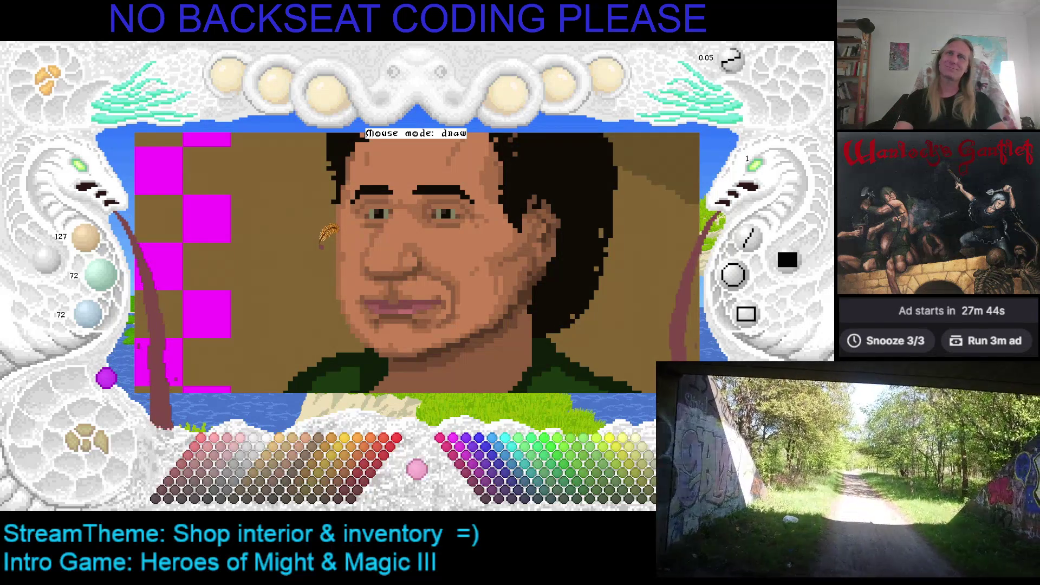
Step: Zoom in with the scroll wheel until the shopkeeper's eyes and brows fill the view
scroll(325, 228, up, 2)
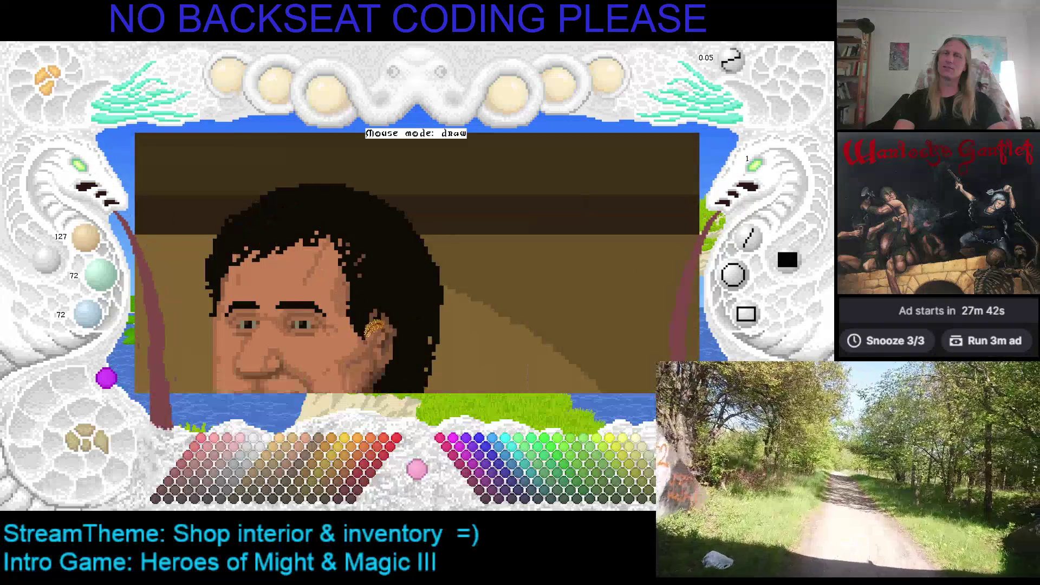
scroll(360, 229, down, 3)
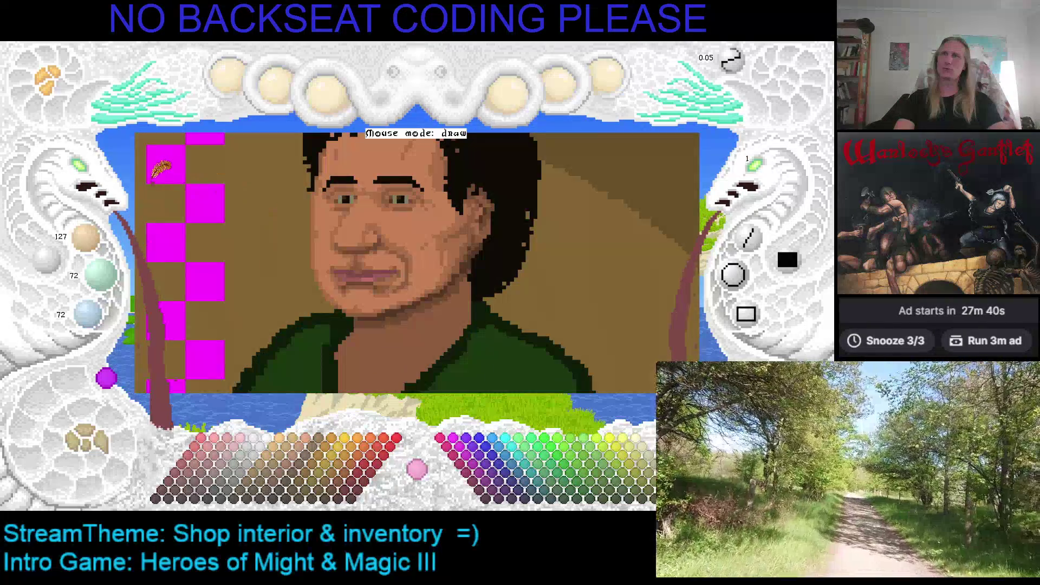
scroll(93, 181, up, 2)
scroll(689, 245, down, 3)
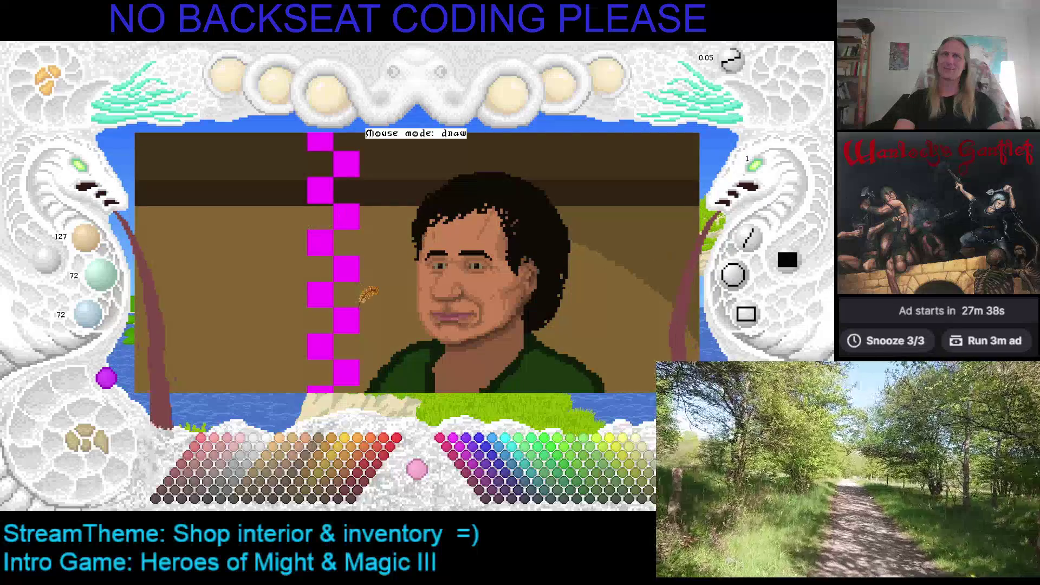
scroll(357, 287, up, 2)
scroll(349, 249, down, 2)
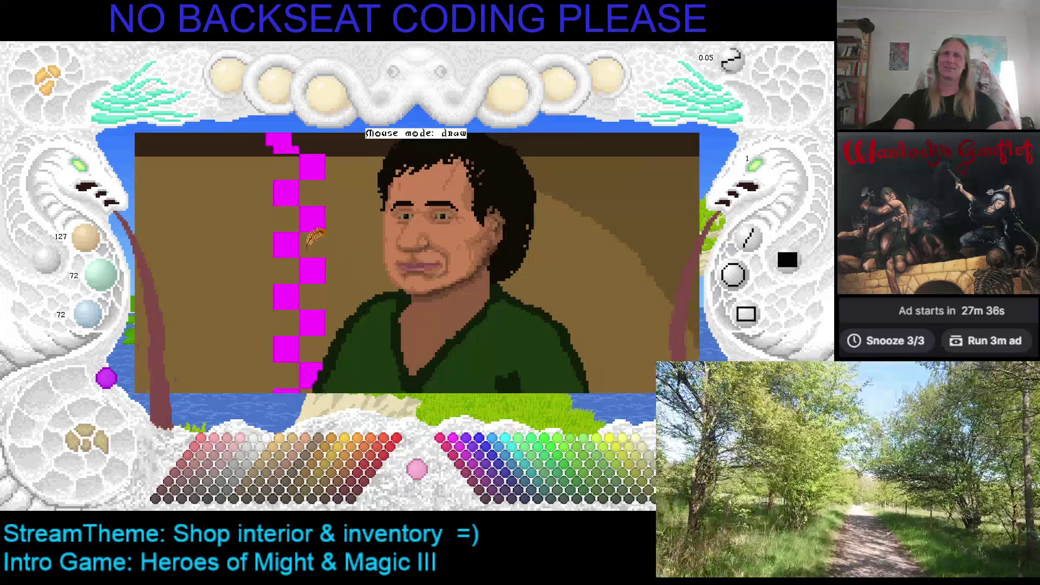
scroll(353, 264, up, 2)
scroll(256, 249, down, 2)
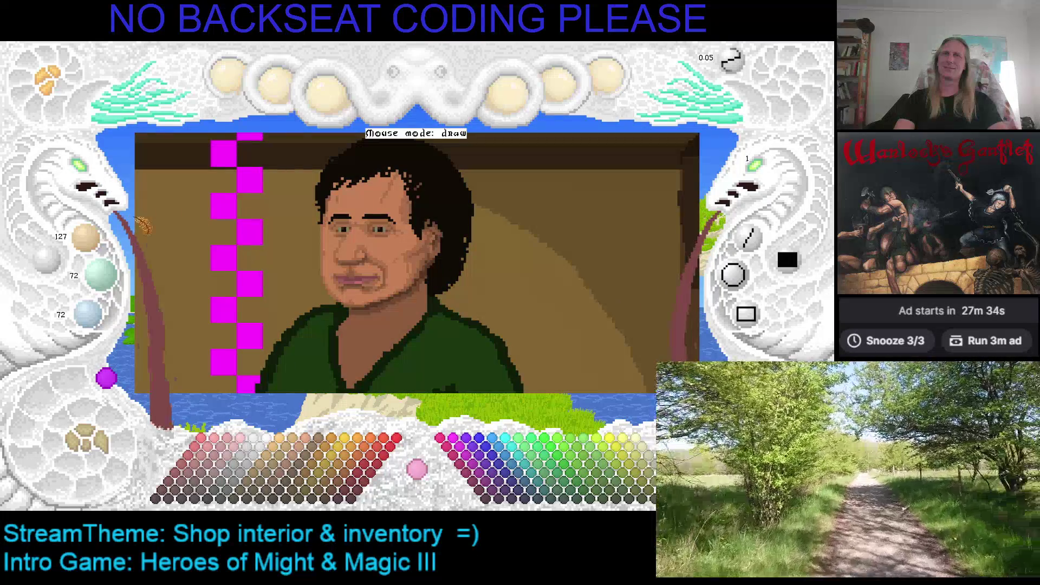
scroll(86, 169, up, 3)
scroll(82, 173, down, 2)
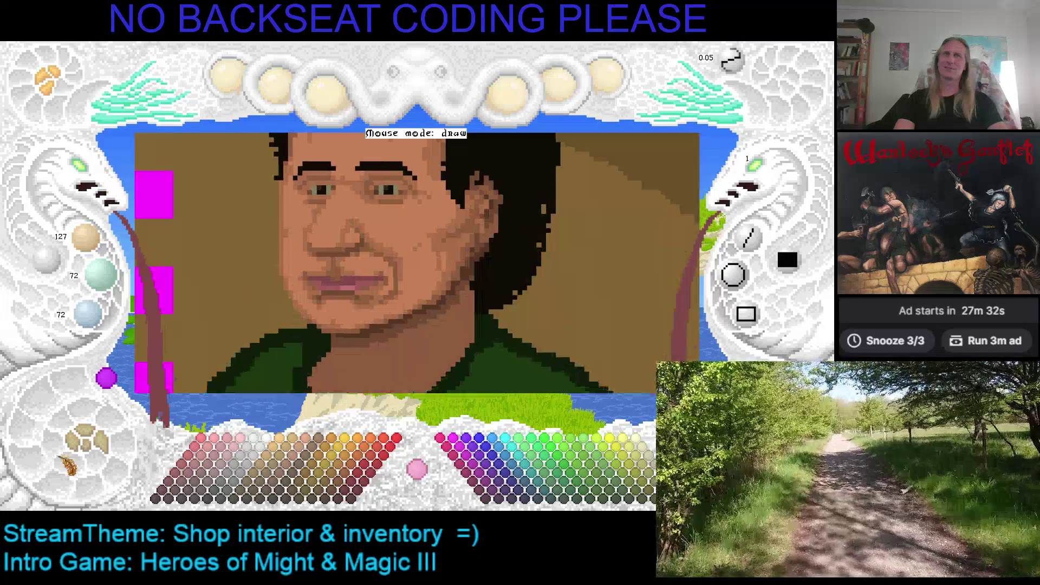
scroll(91, 174, up, 3)
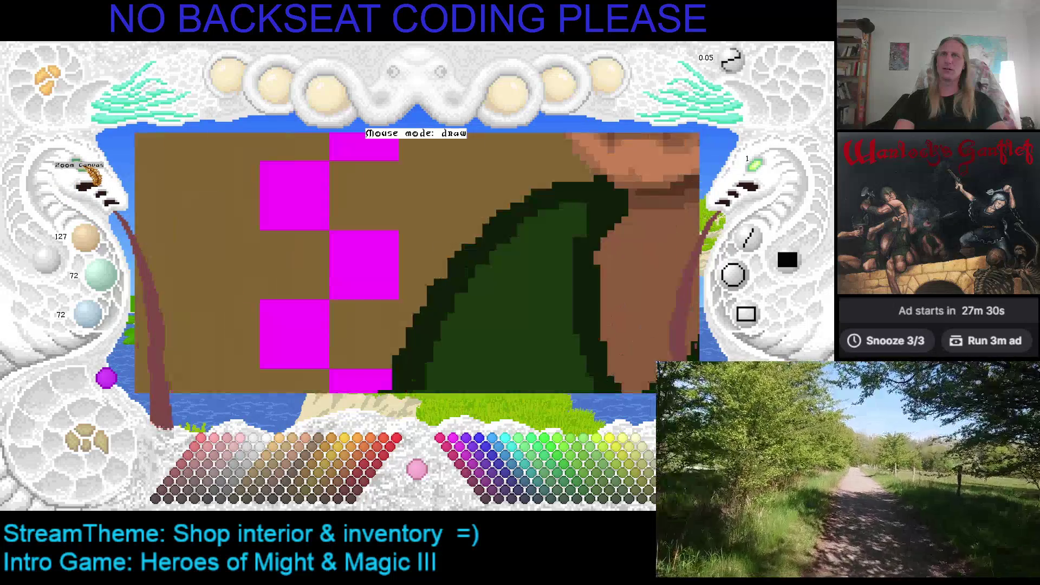
scroll(91, 175, down, 2)
scroll(91, 175, up, 1)
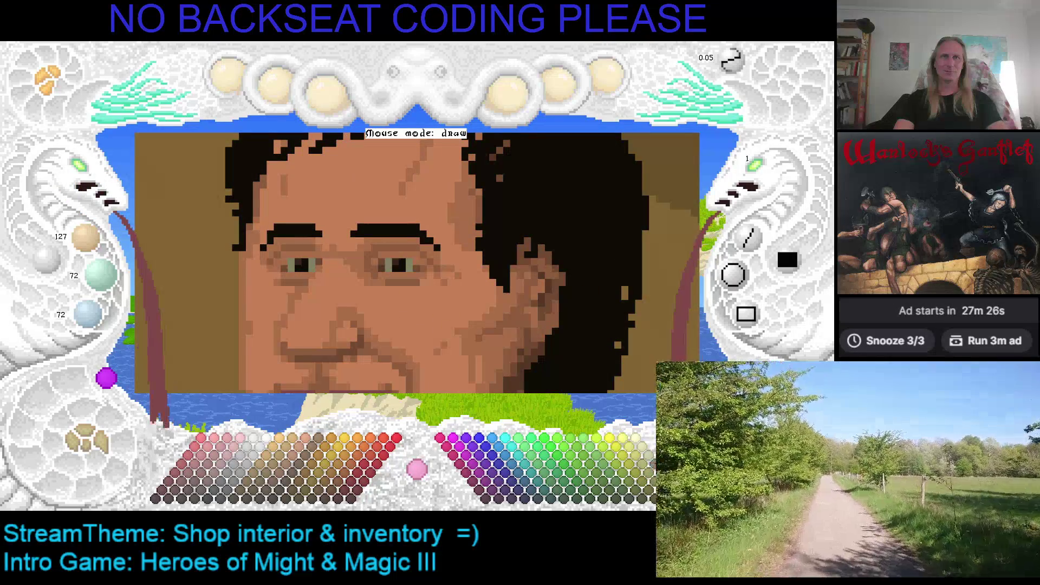
Step: Try a pale beige swatch, then sample the near-black 16/11/6 from the right pupil
click(671, 471)
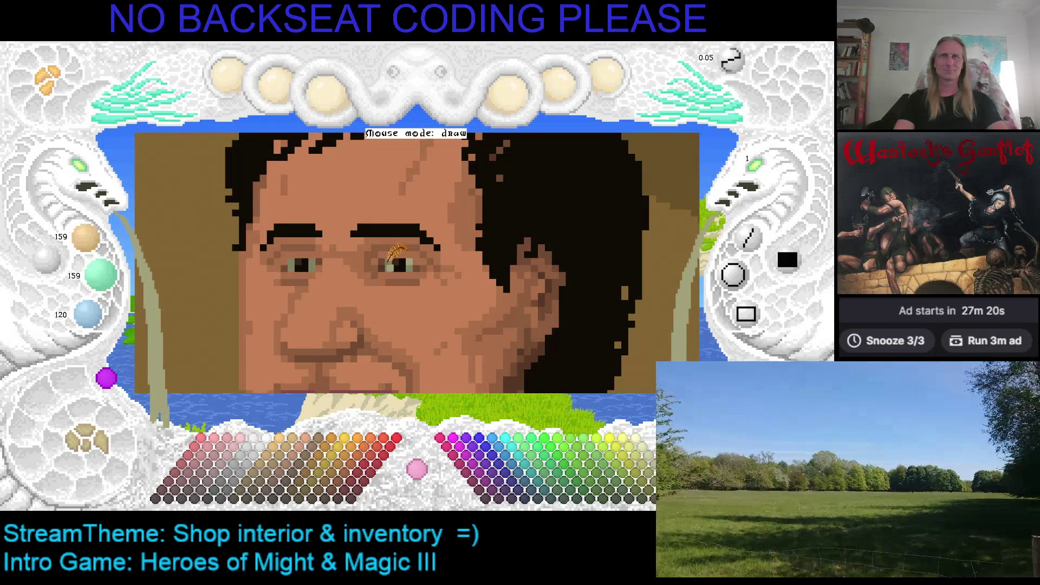
scroll(406, 252, down, 1)
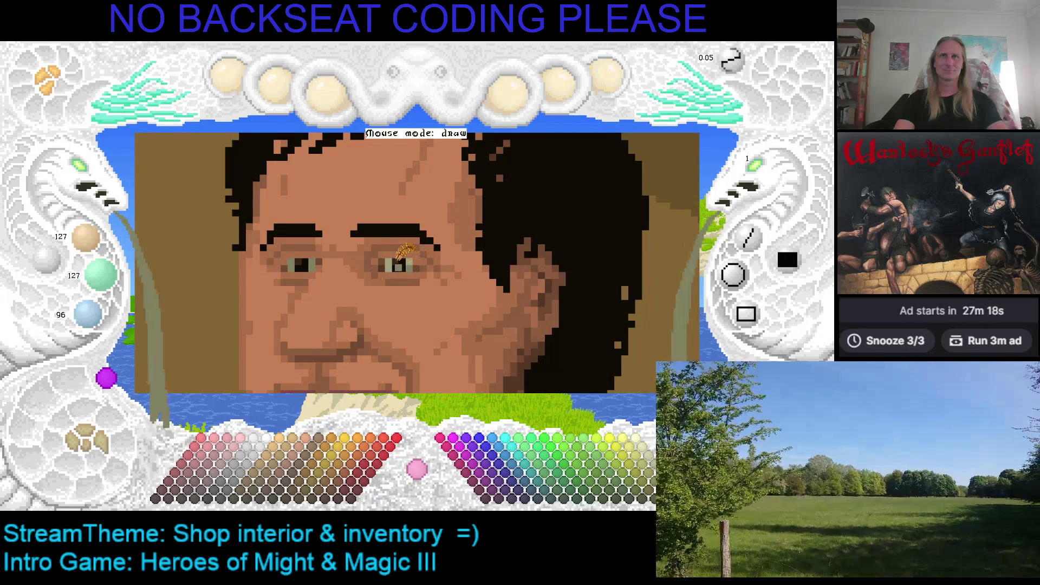
scroll(417, 249, up, 1)
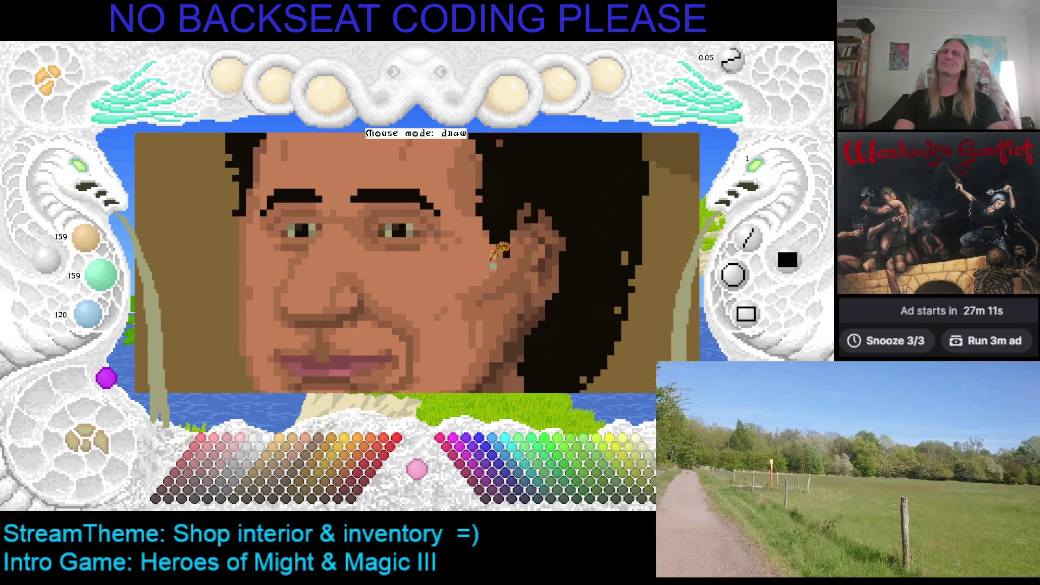
right_click(406, 234)
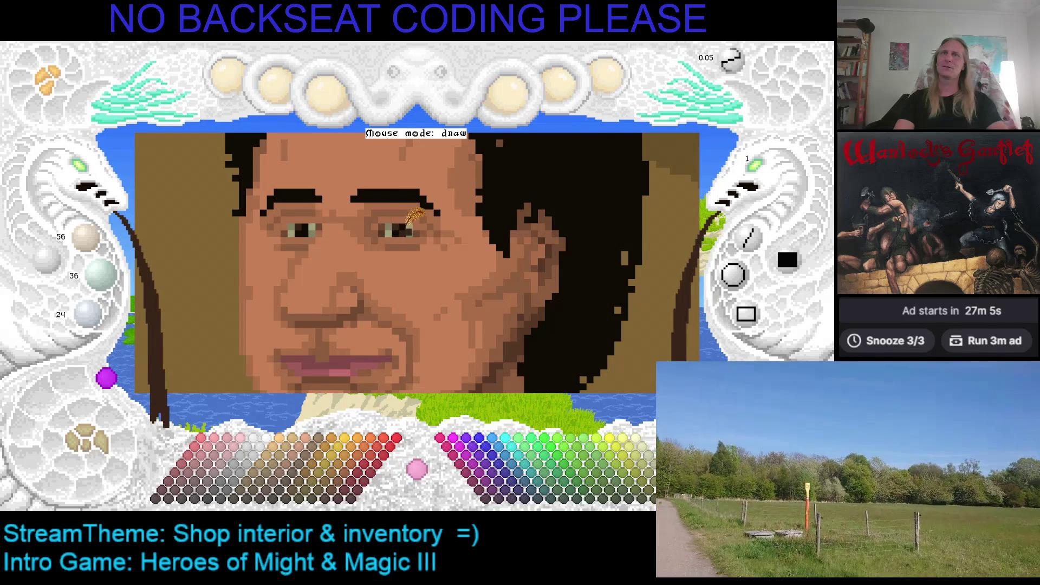
right_click(402, 233)
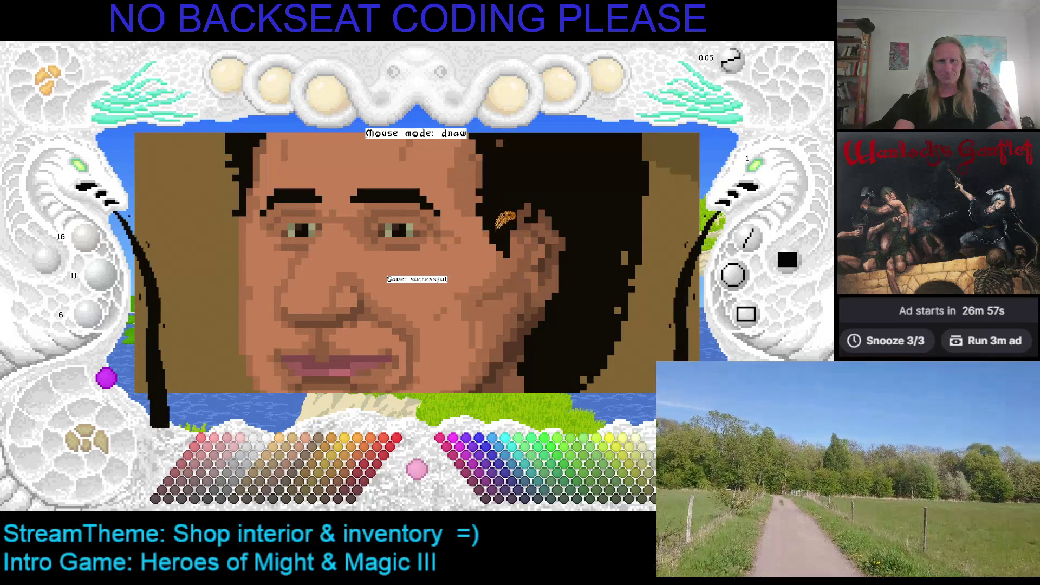
scroll(496, 227, up, 2)
Step: Paint a lighter skin tone stroke across the cheek and up the nose bridge
scroll(504, 283, down, 3)
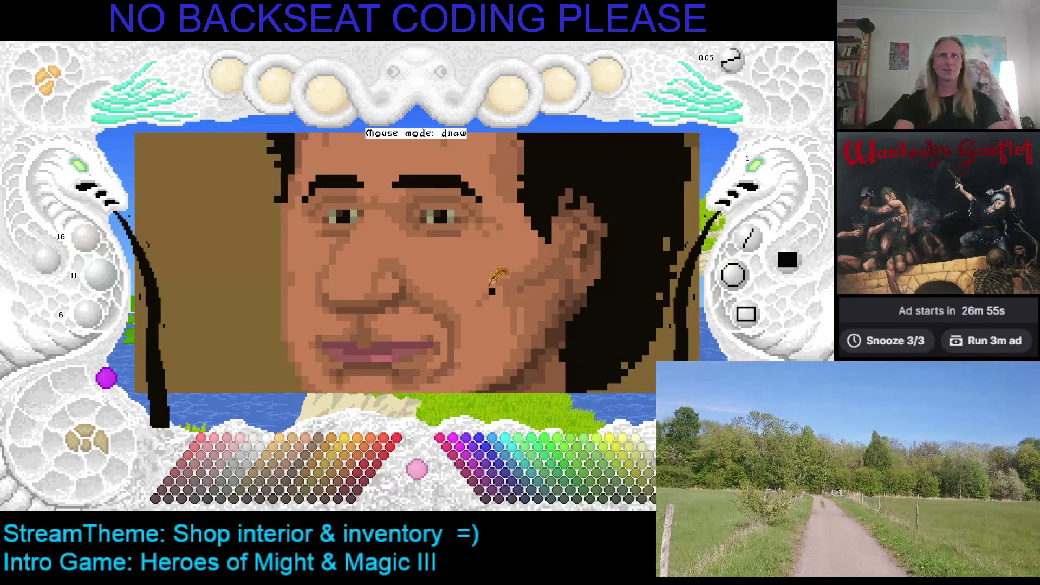
right_click(513, 282)
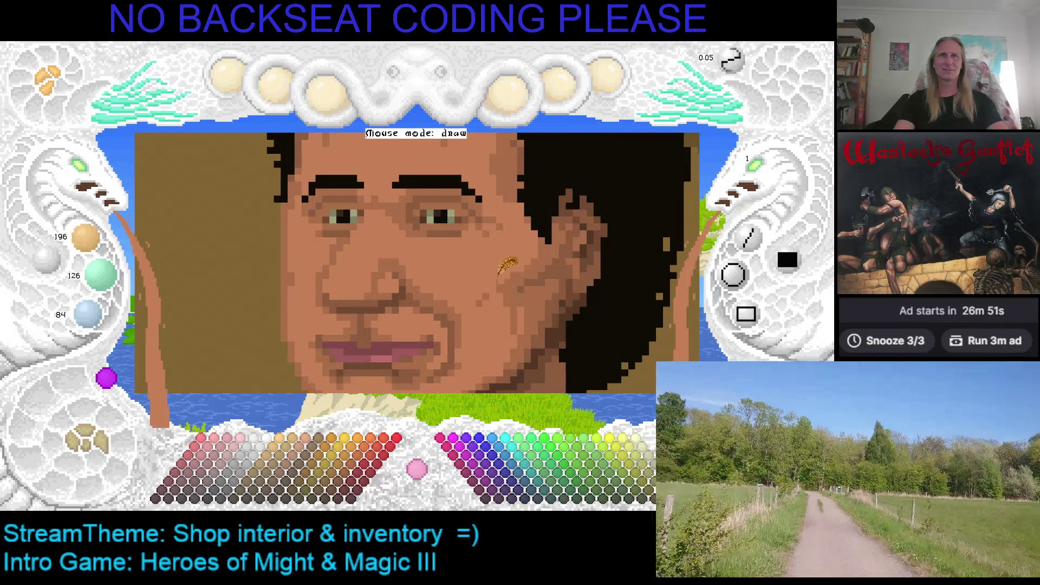
mouse_move(550, 238)
mouse_down()
mouse_move(413, 333)
mouse_move(379, 243)
mouse_up()
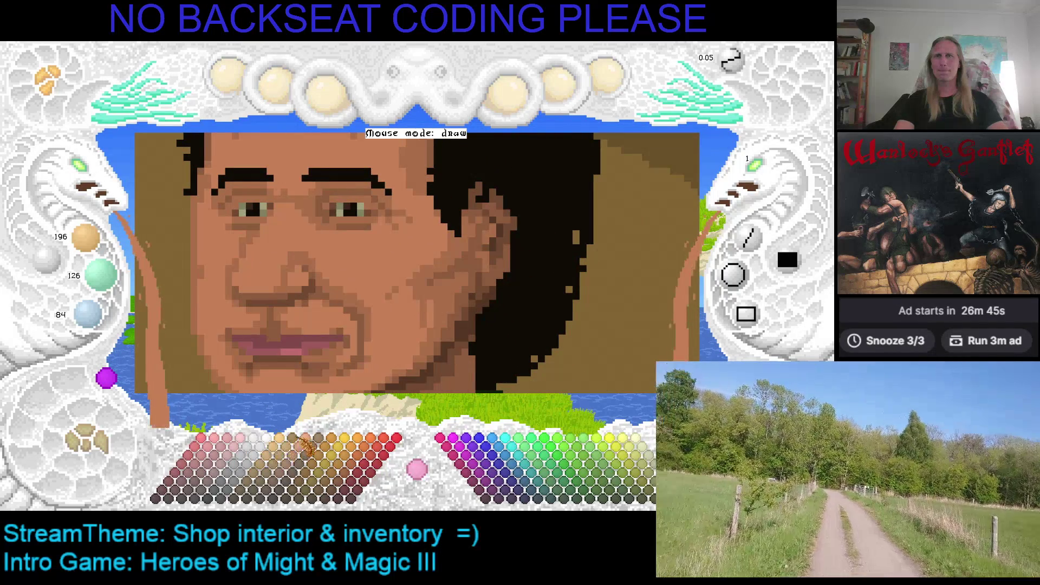
click(301, 453)
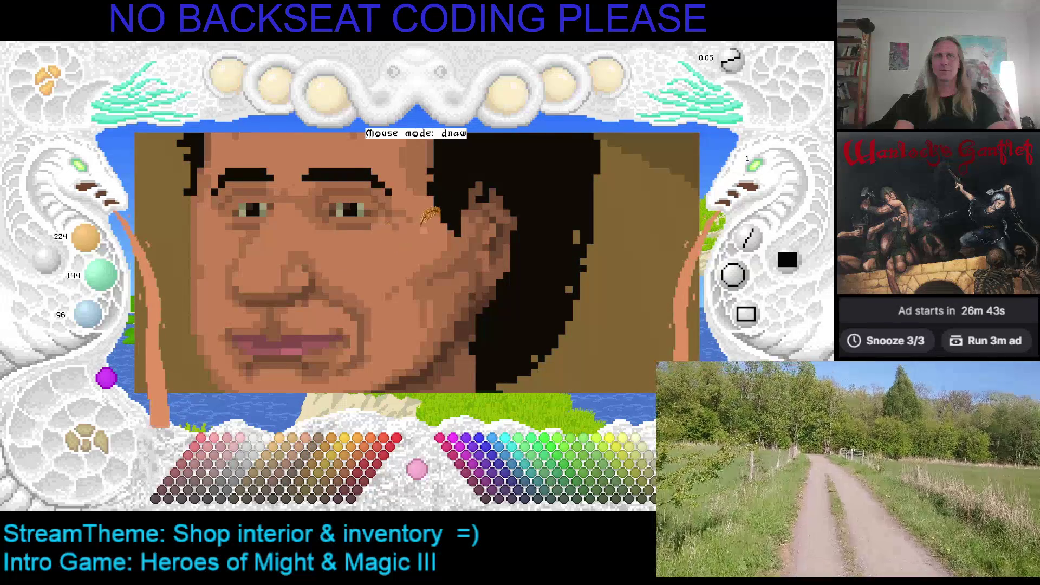
drag(405, 229, 366, 248)
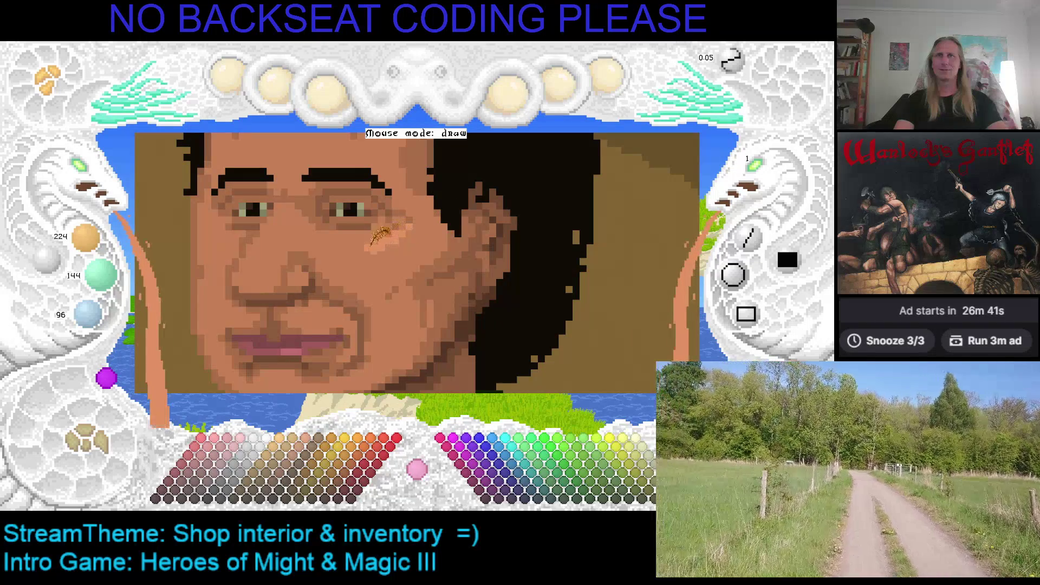
drag(248, 264, 277, 216)
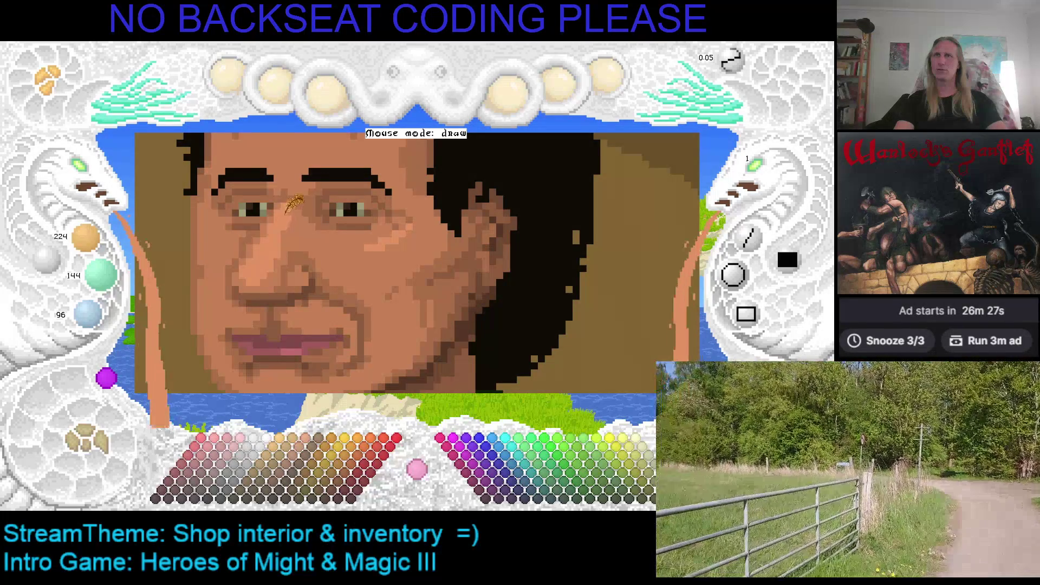
Step: Compare darker and lighter tan tones on the cheek, ending on light skin 224/144/96
drag(306, 216, 352, 244)
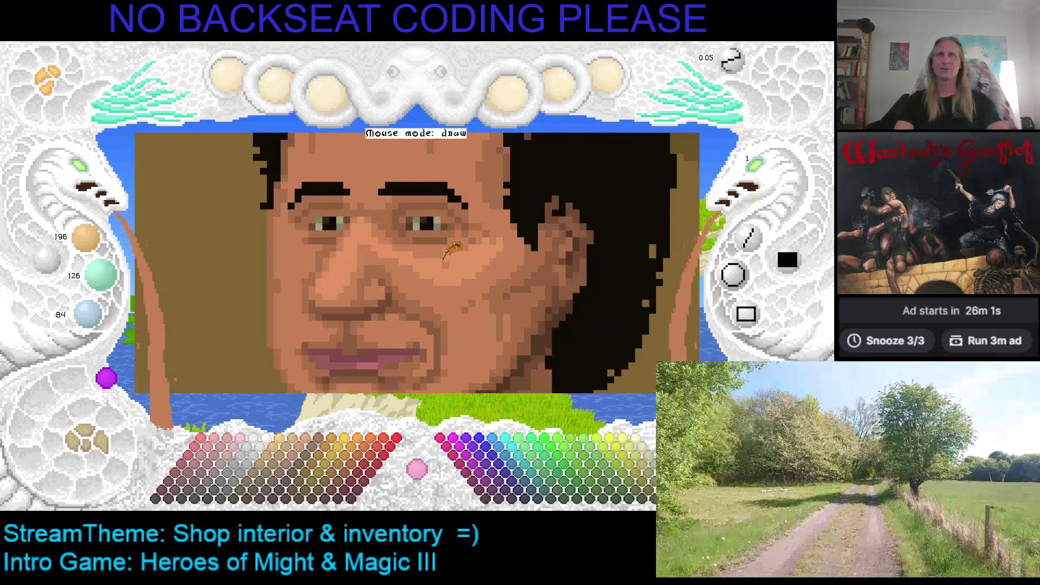
scroll(449, 288, up, 1)
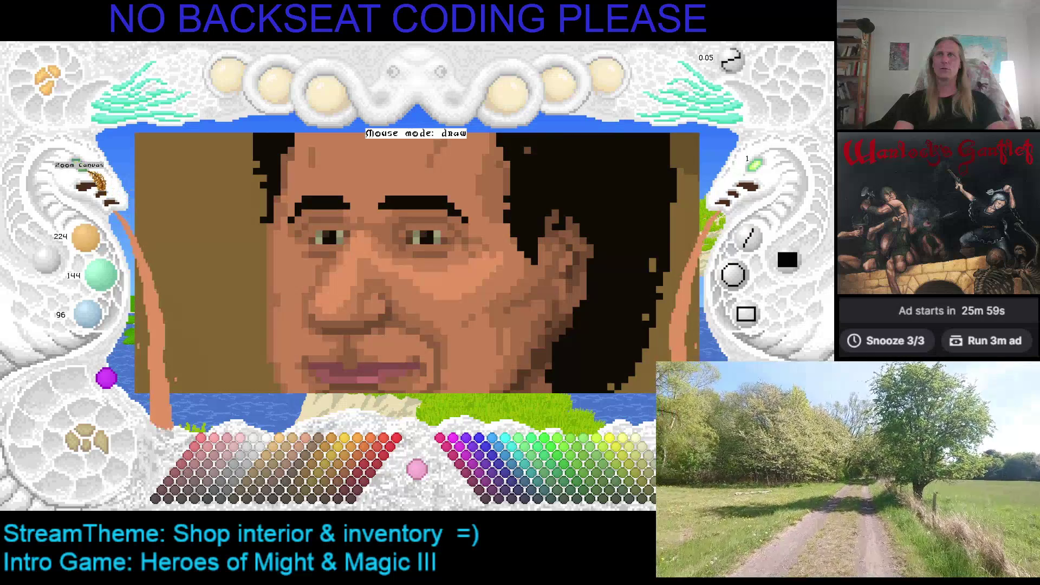
scroll(476, 252, down, 2)
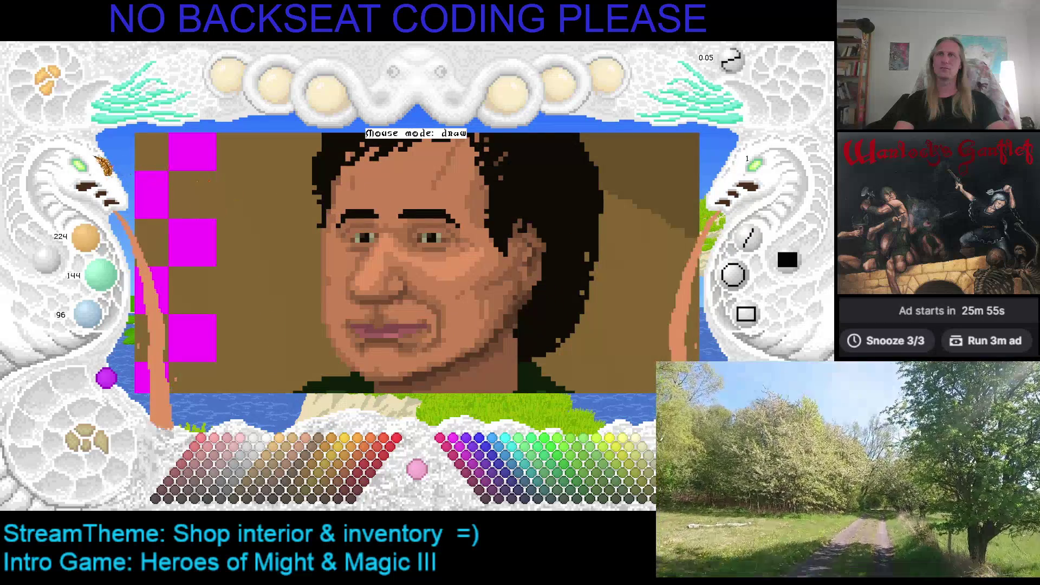
scroll(277, 368, up, 3)
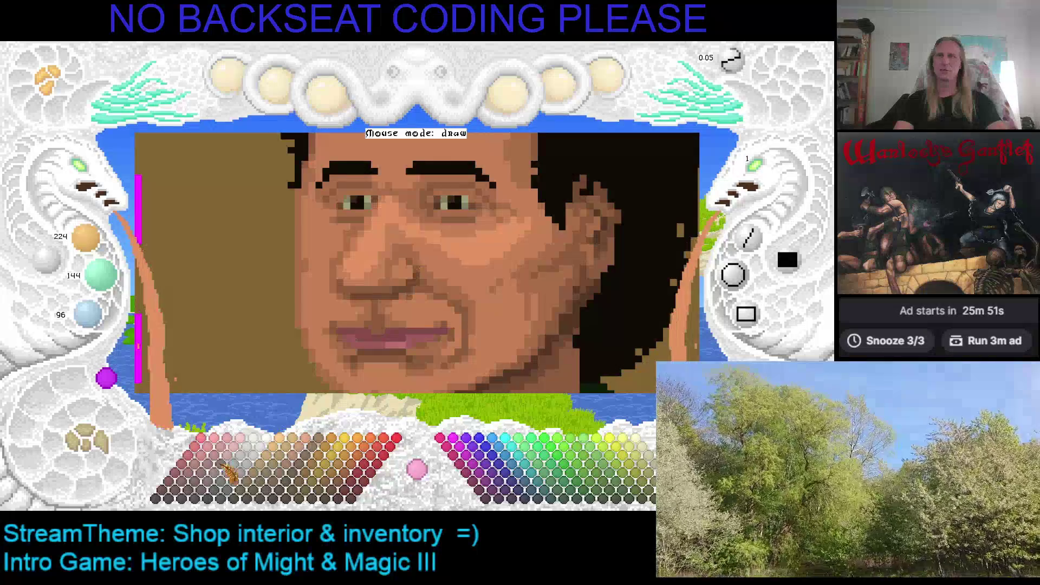
click(304, 464)
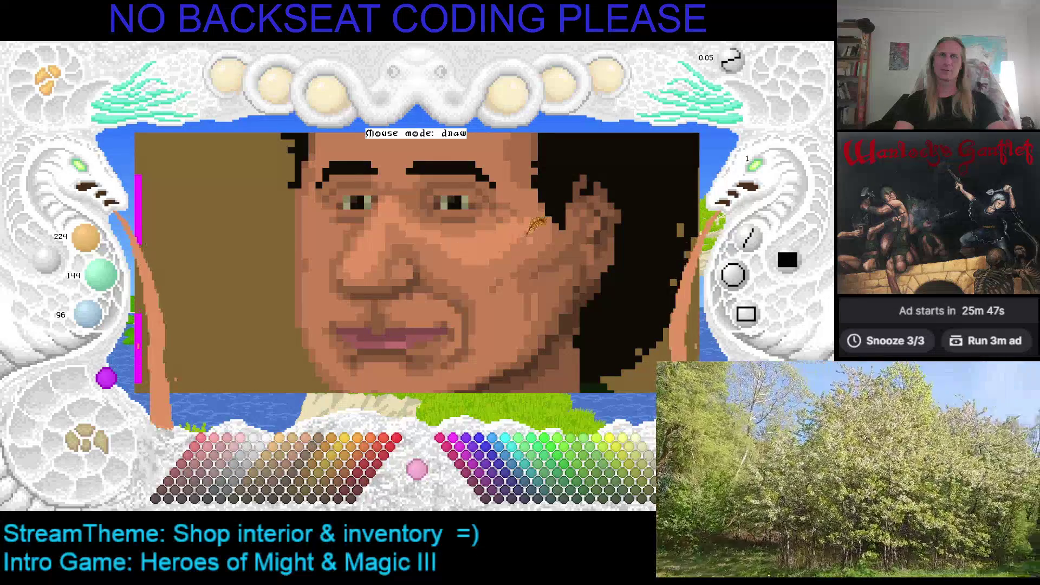
scroll(514, 248, up, 2)
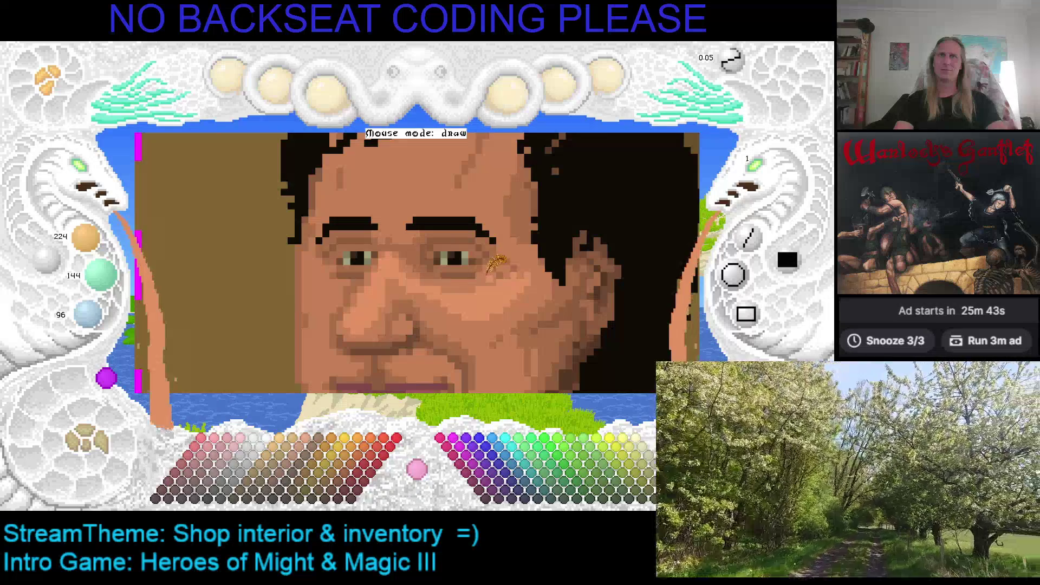
right_click(480, 277)
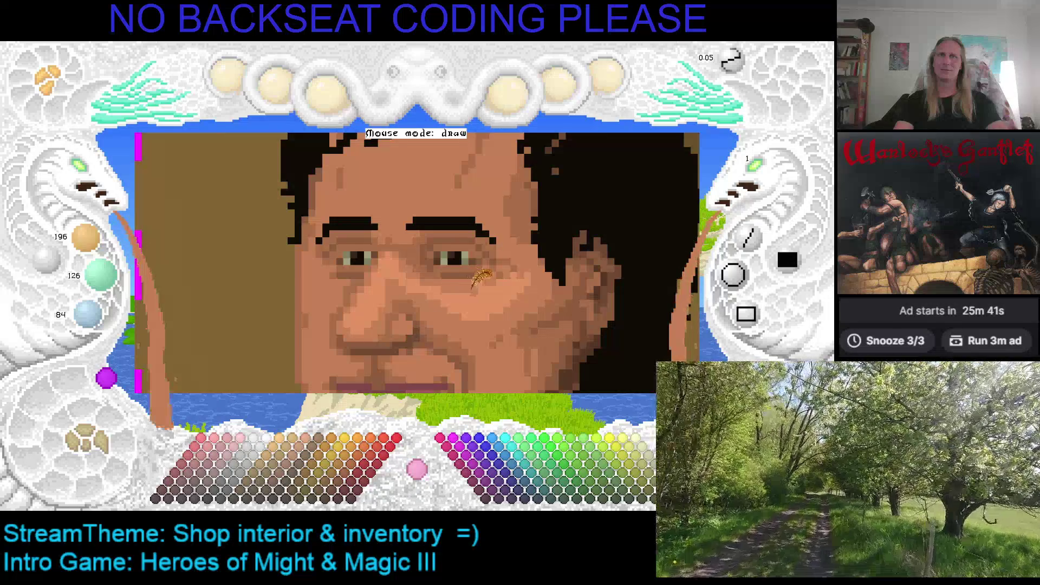
right_click(477, 289)
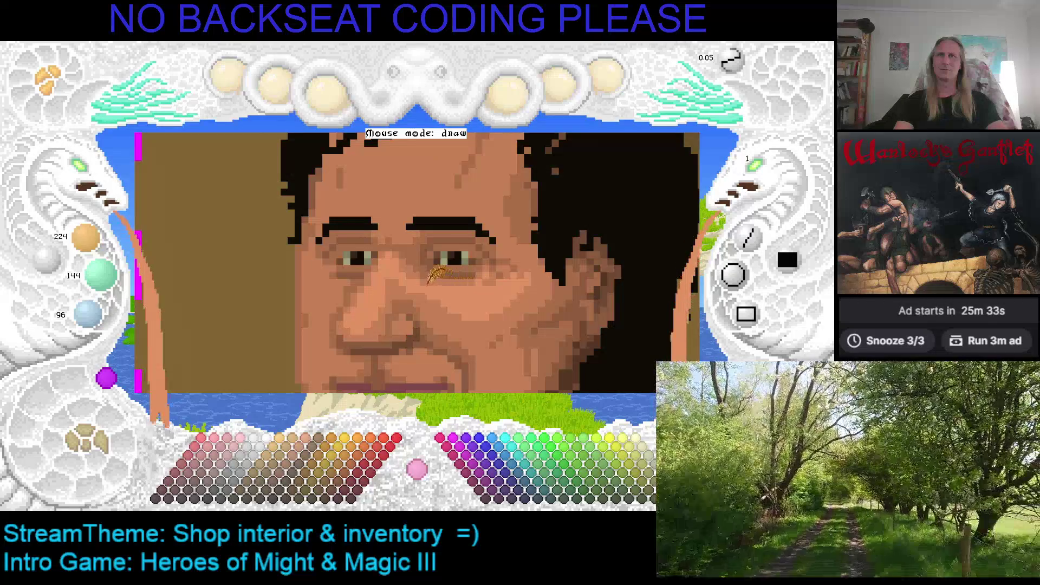
scroll(423, 265, down, 1)
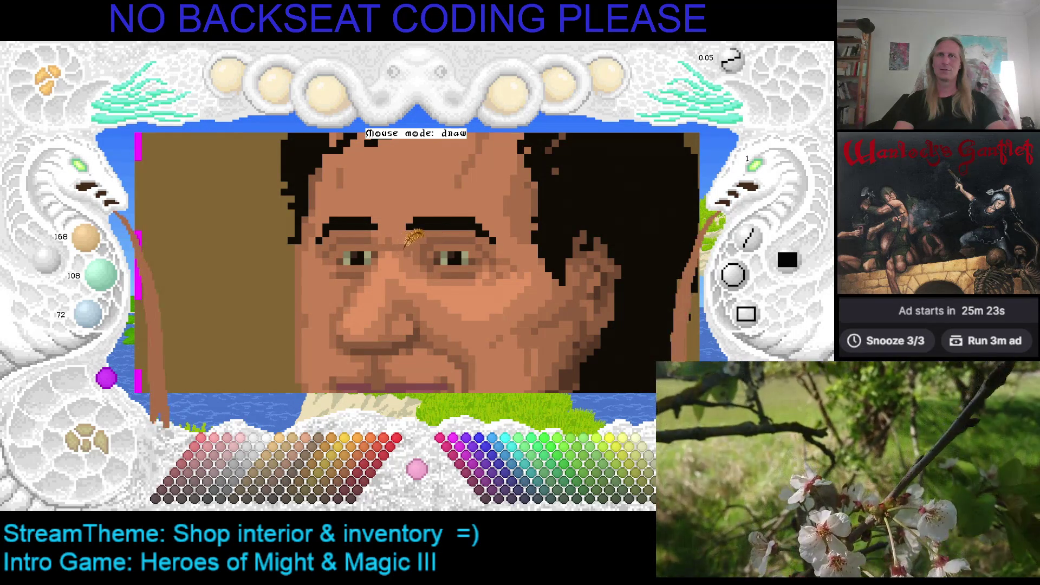
right_click(401, 266)
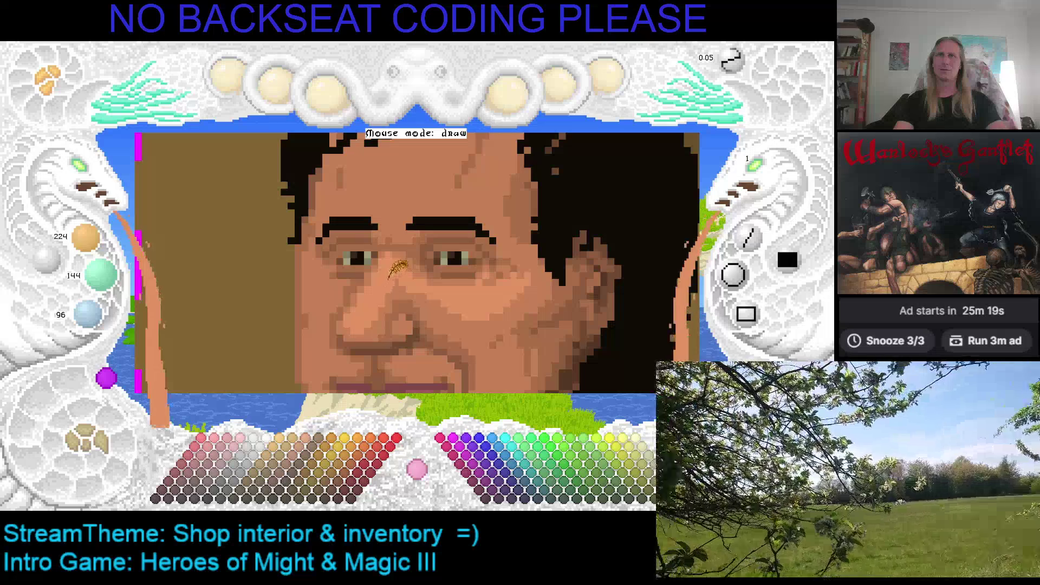
key(Left)
key(Down)
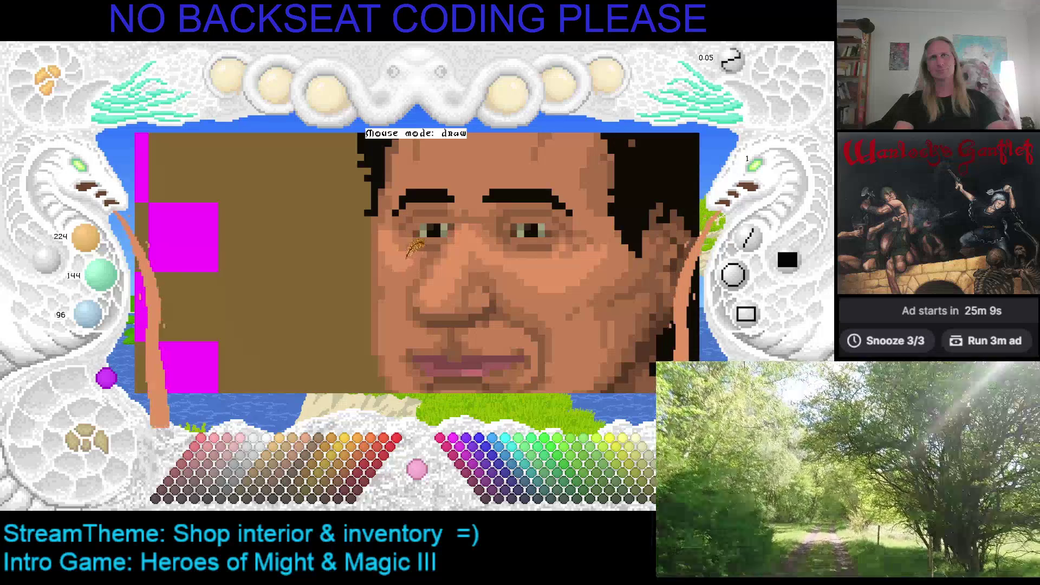
scroll(389, 217, down, 1)
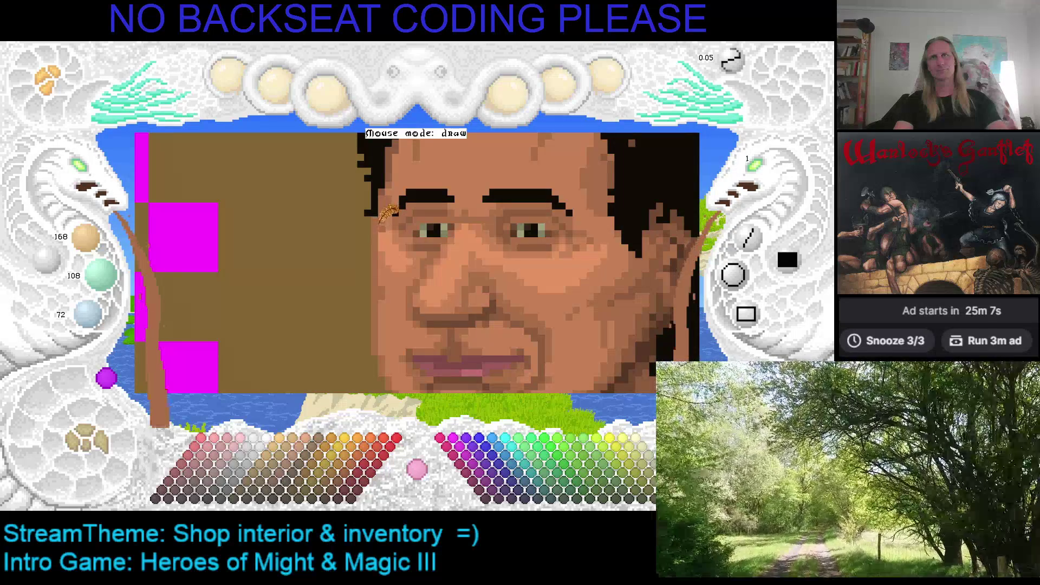
scroll(388, 215, up, 1)
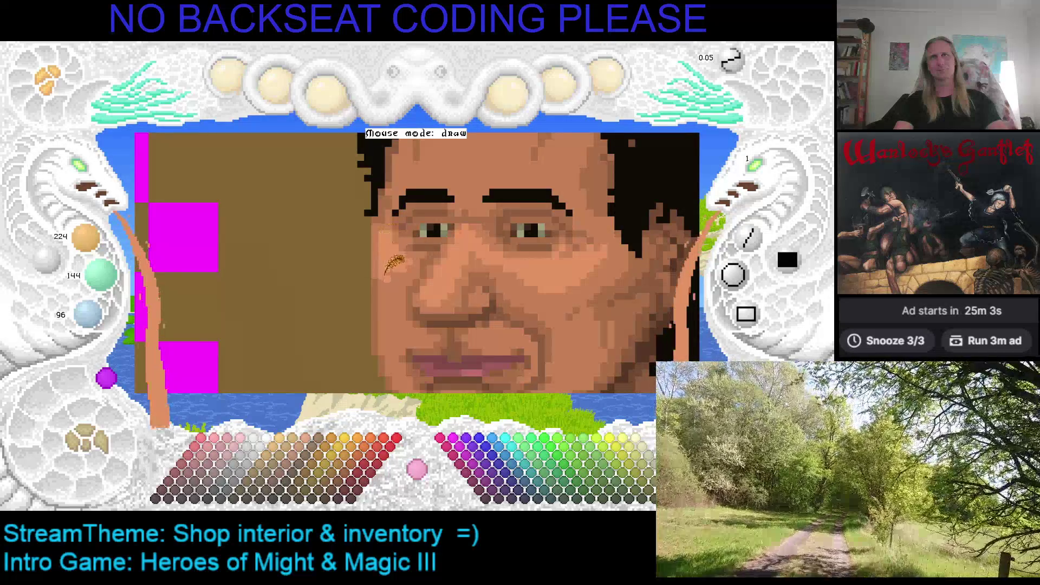
scroll(383, 267, down, 1)
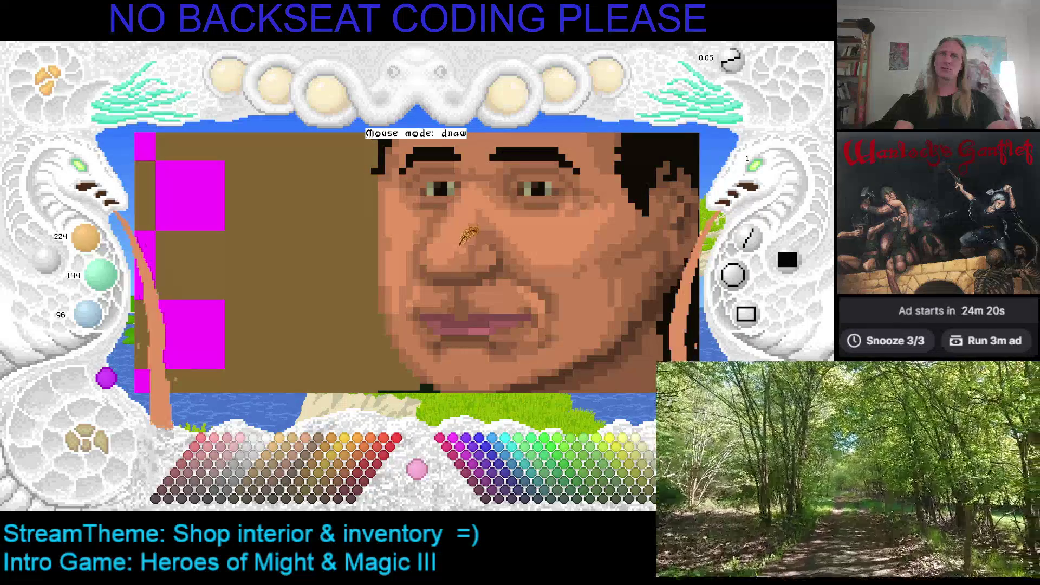
key(Right)
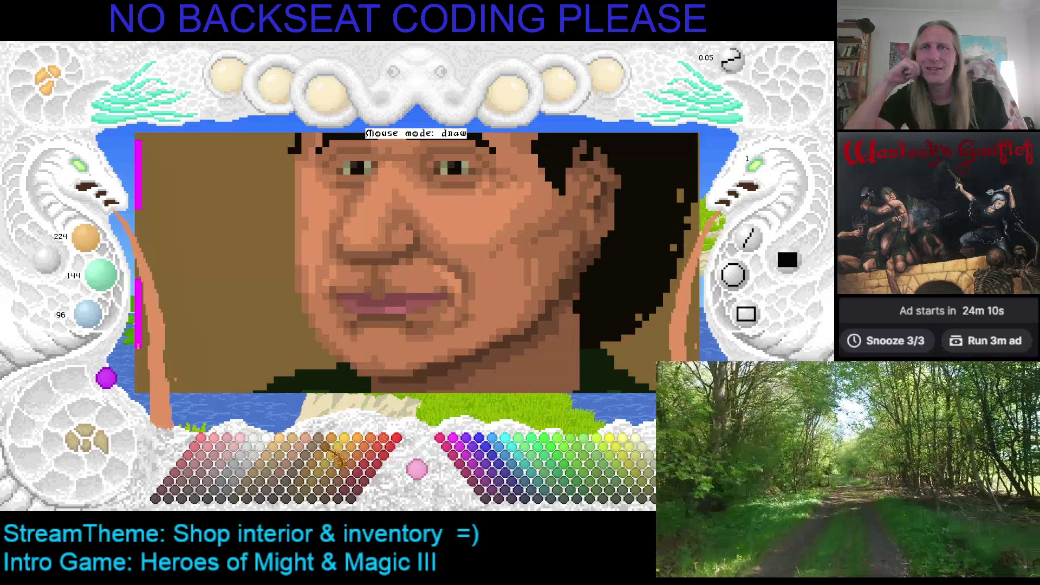
Step: Audition pink, tan and red swatches, settling on the deep red 159/60/60
click(239, 442)
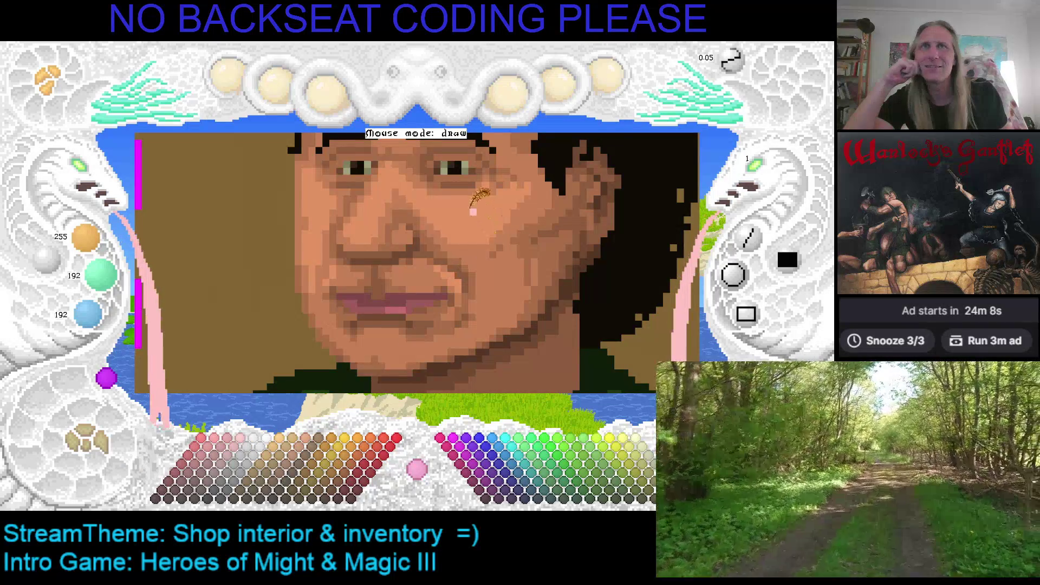
click(220, 444)
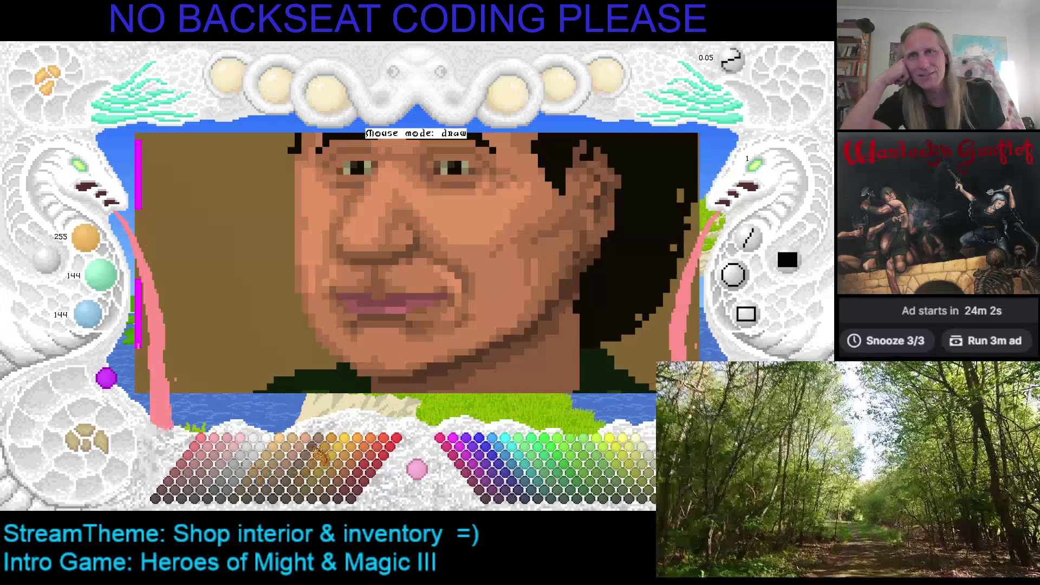
click(307, 456)
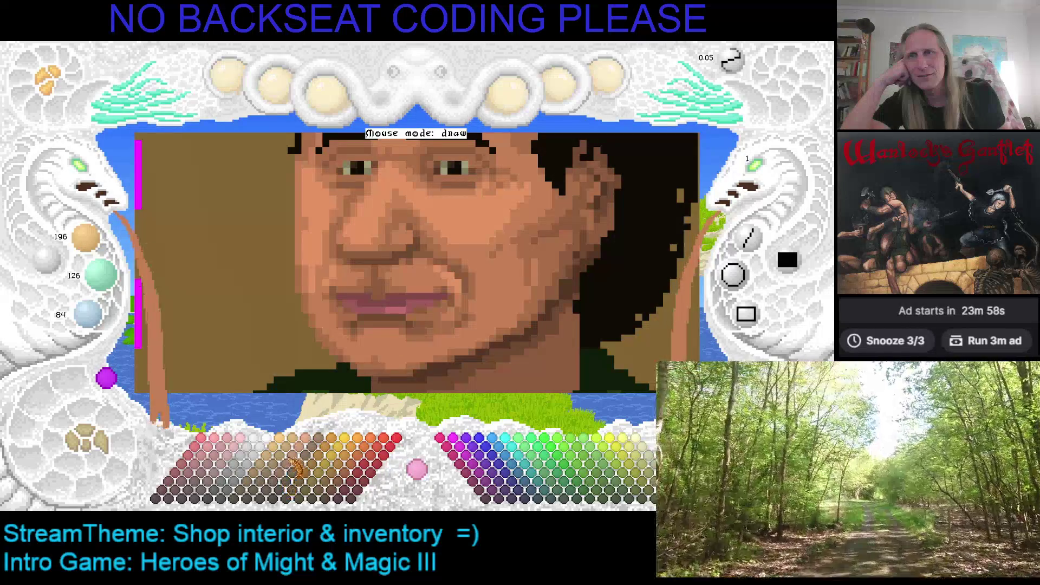
click(309, 453)
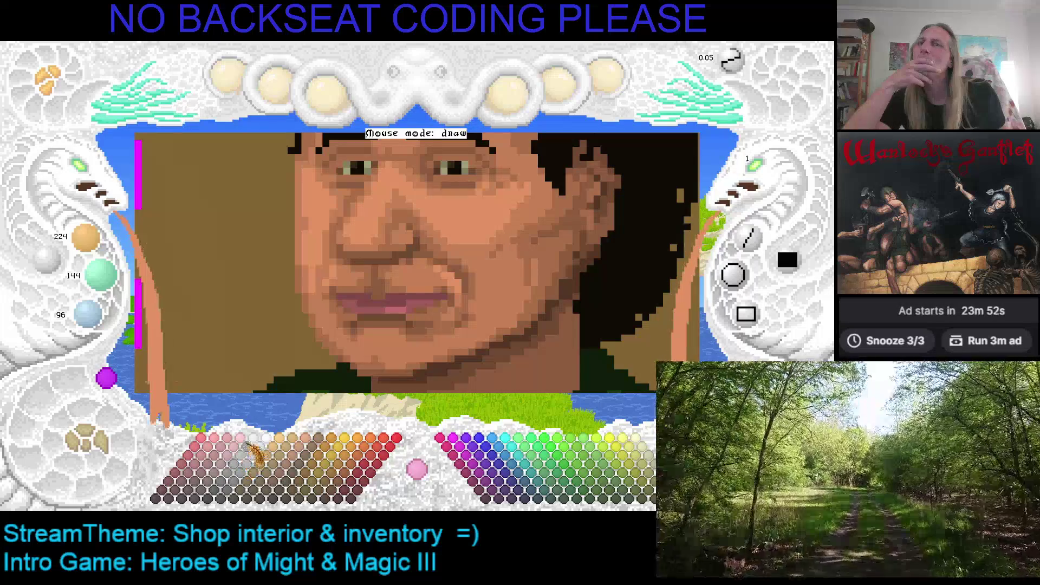
click(241, 454)
click(240, 453)
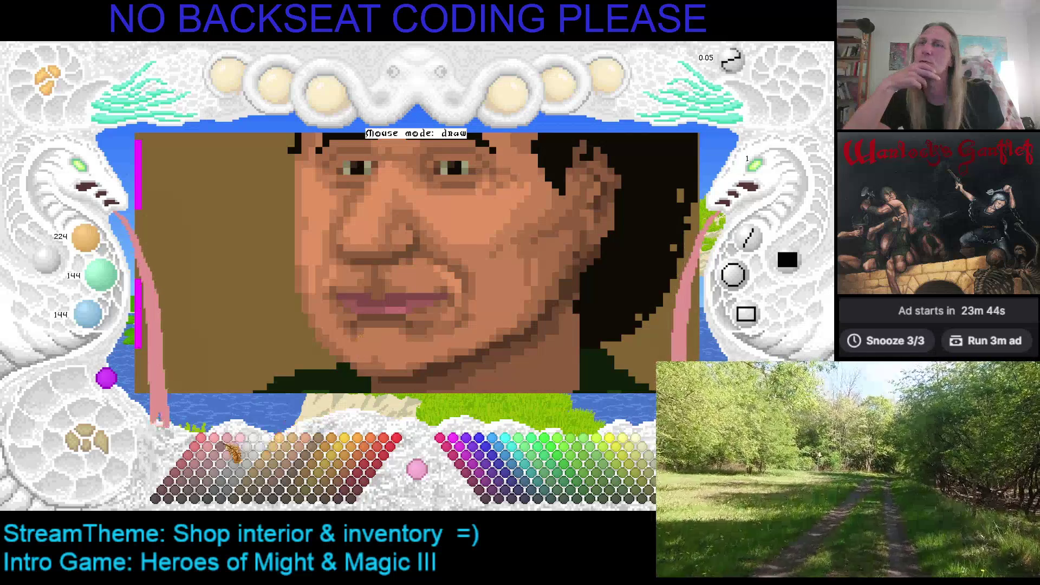
click(219, 455)
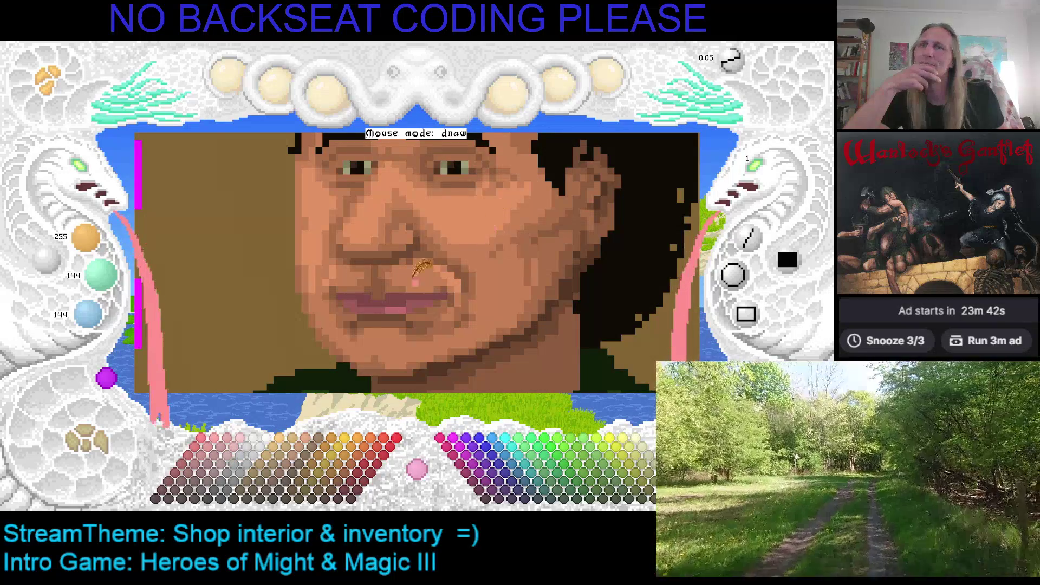
click(212, 470)
click(214, 460)
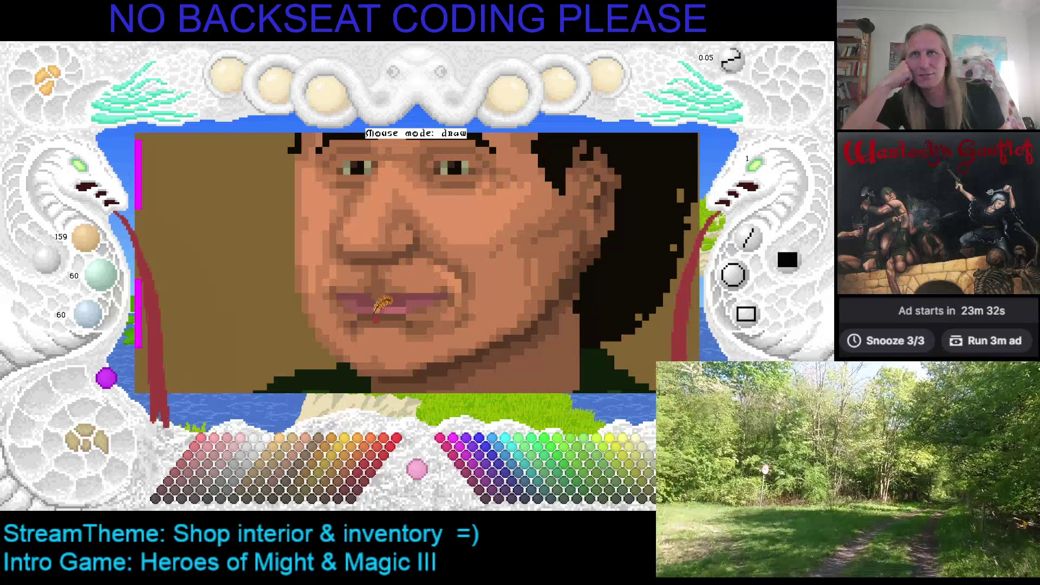
key(Up)
key(Right)
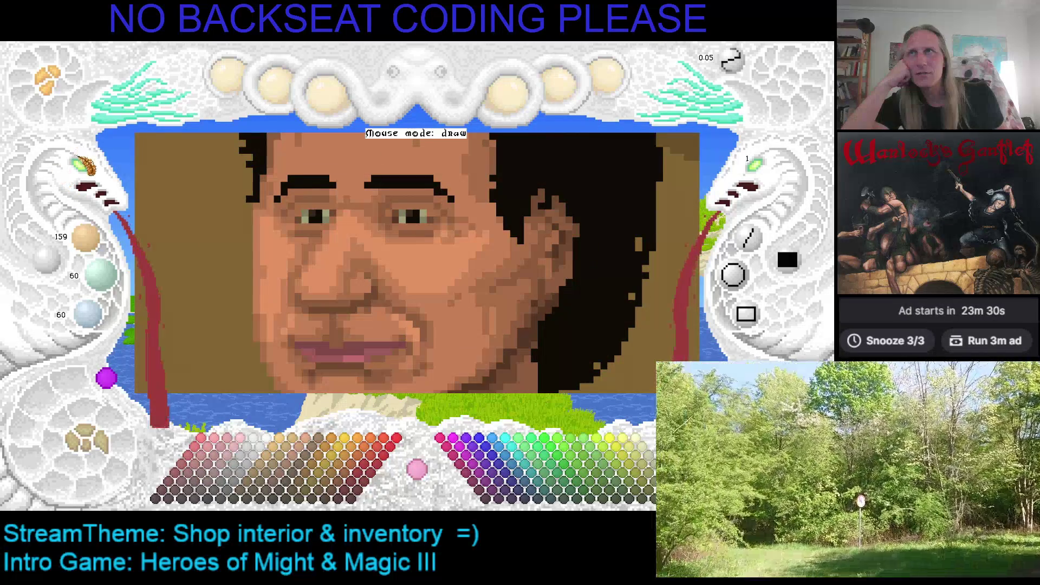
scroll(87, 173, down, 2)
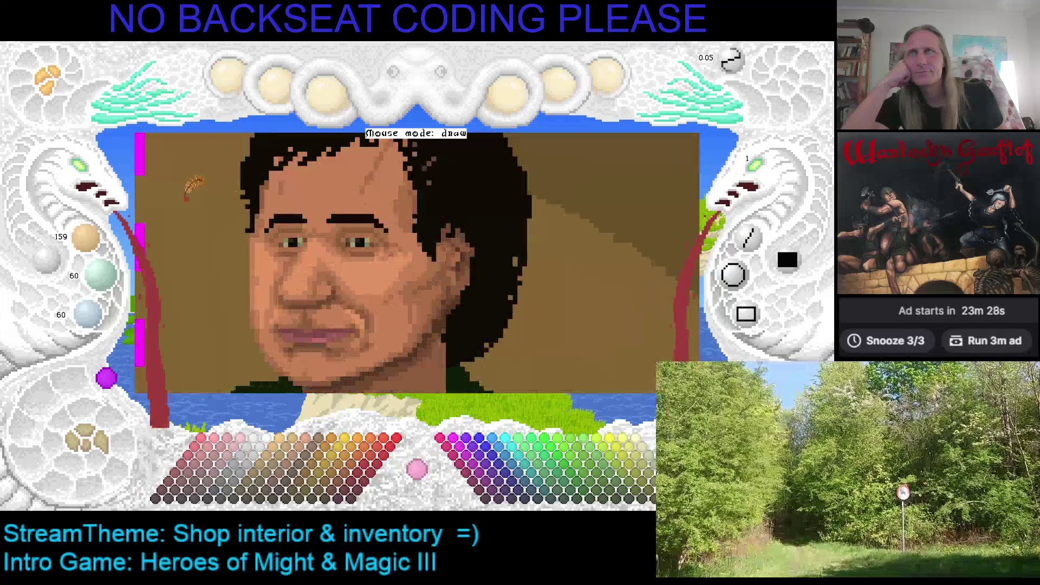
Step: Dot a dark red mark on the cheek, then sample the 224/144/96 skin tone
scroll(81, 174, up, 2)
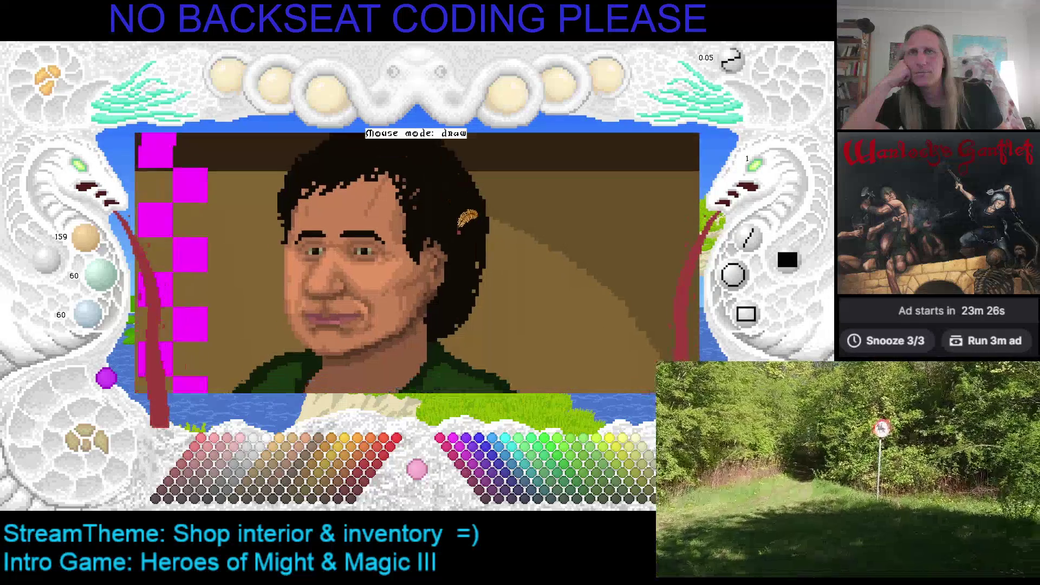
drag(425, 249, 477, 204)
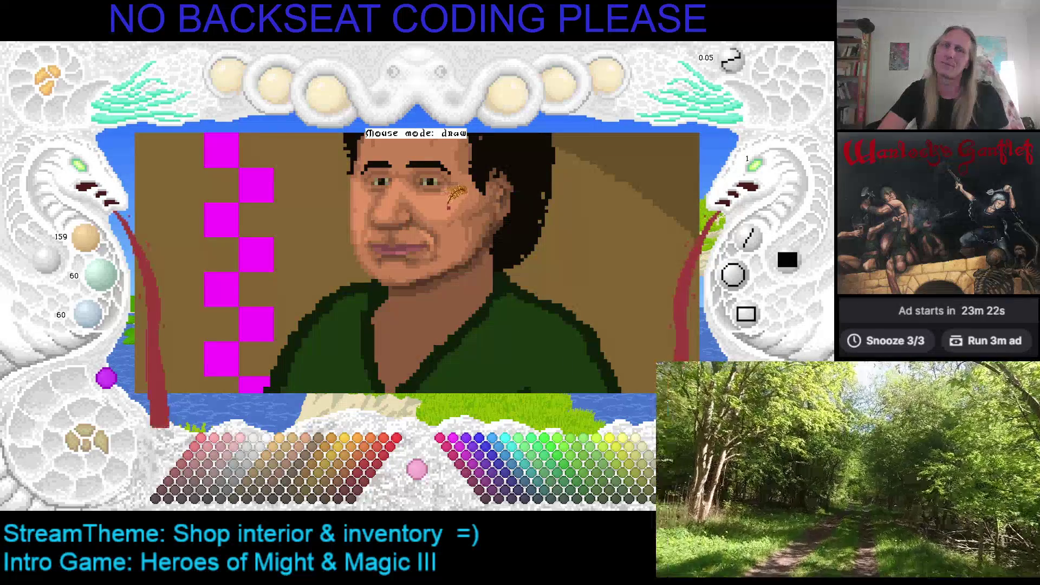
click(453, 207)
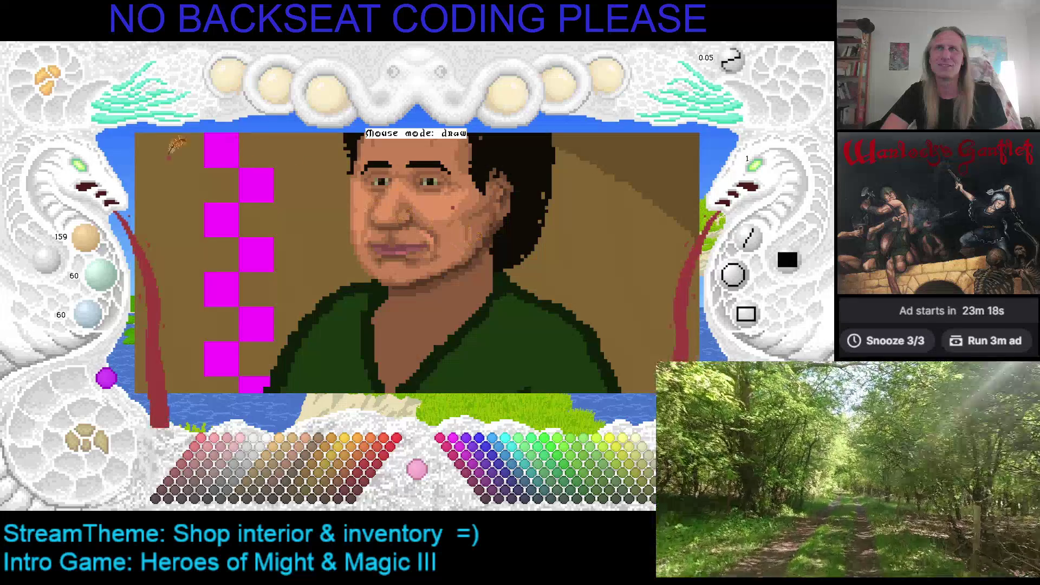
scroll(390, 263, up, 4)
scroll(390, 263, down, 2)
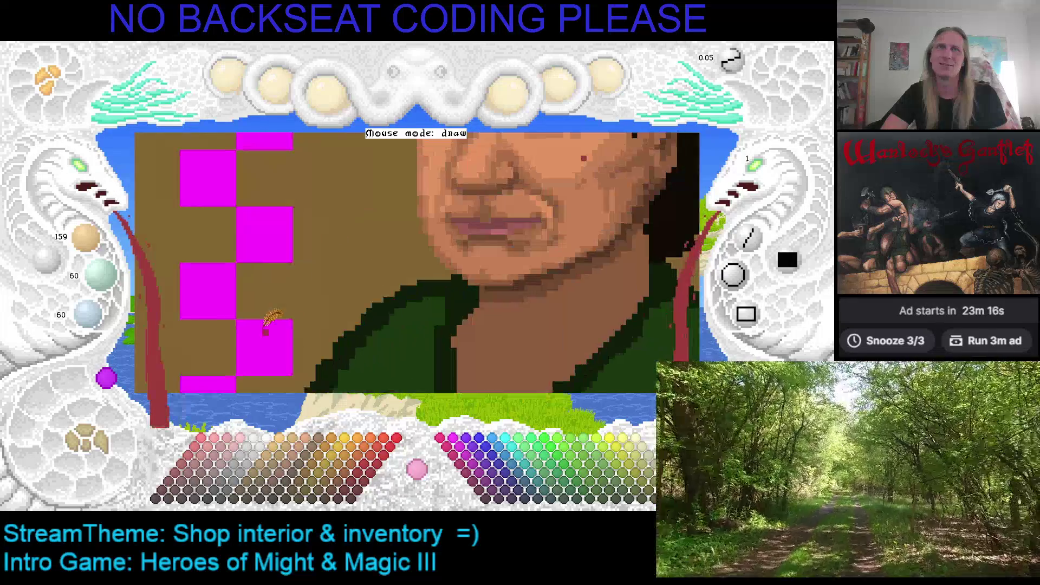
scroll(385, 272, up, 2)
scroll(379, 249, down, 2)
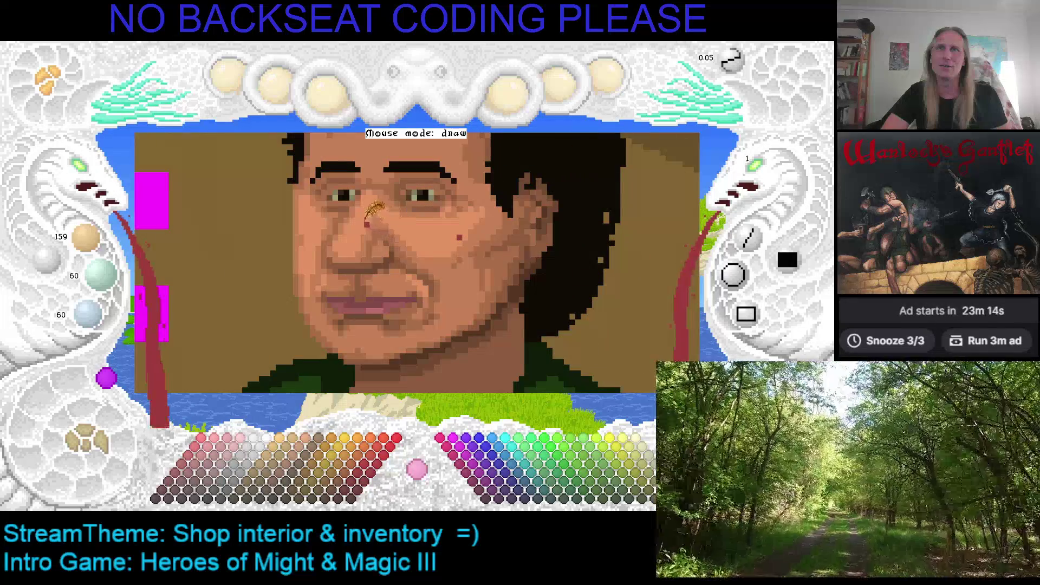
right_click(375, 242)
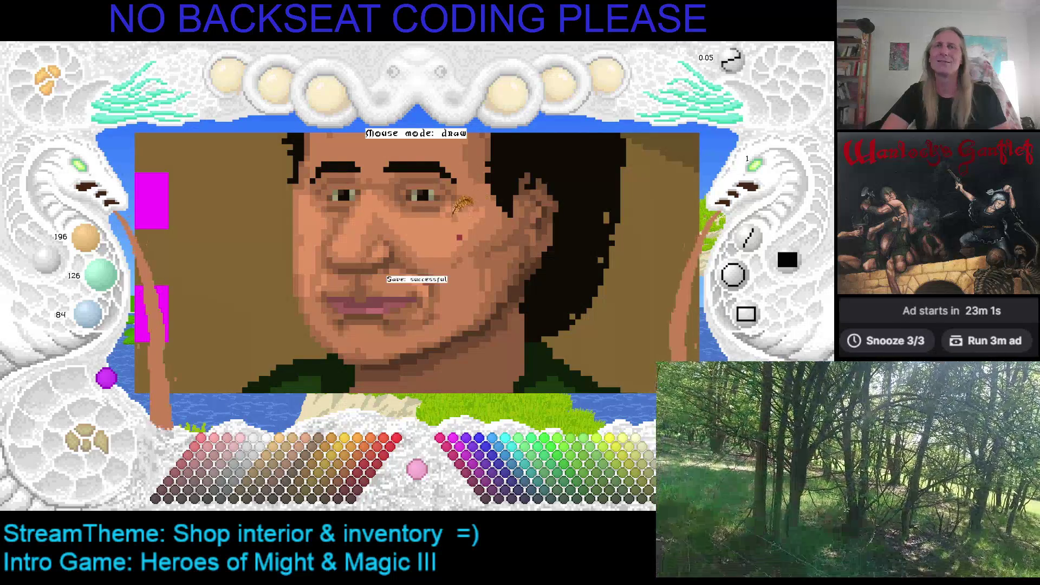
scroll(368, 233, up, 1)
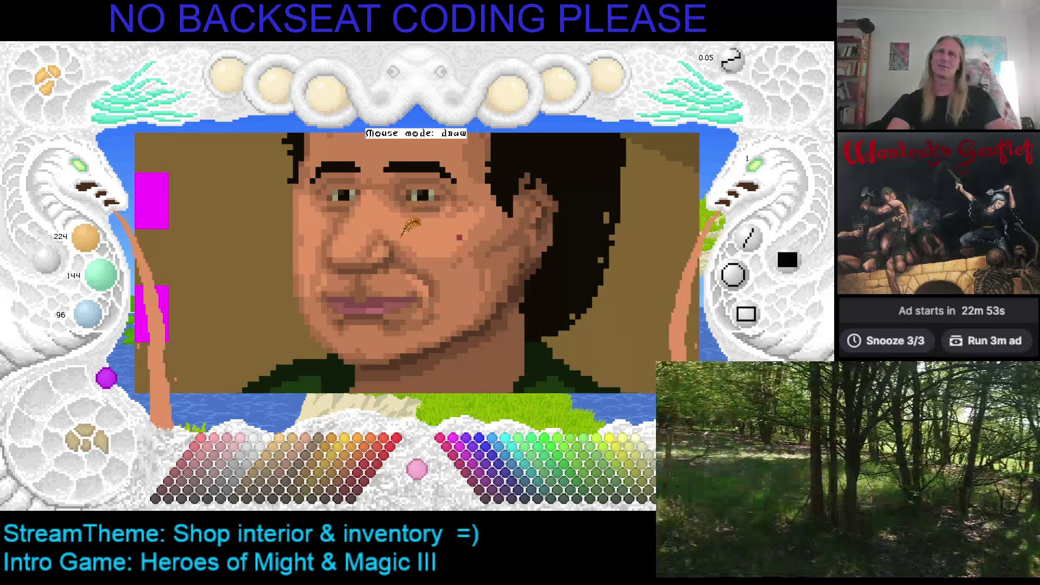
Step: Darken the skin colour a step, then sample the near-black 16/11/6 hair above the forehead
key(minus)
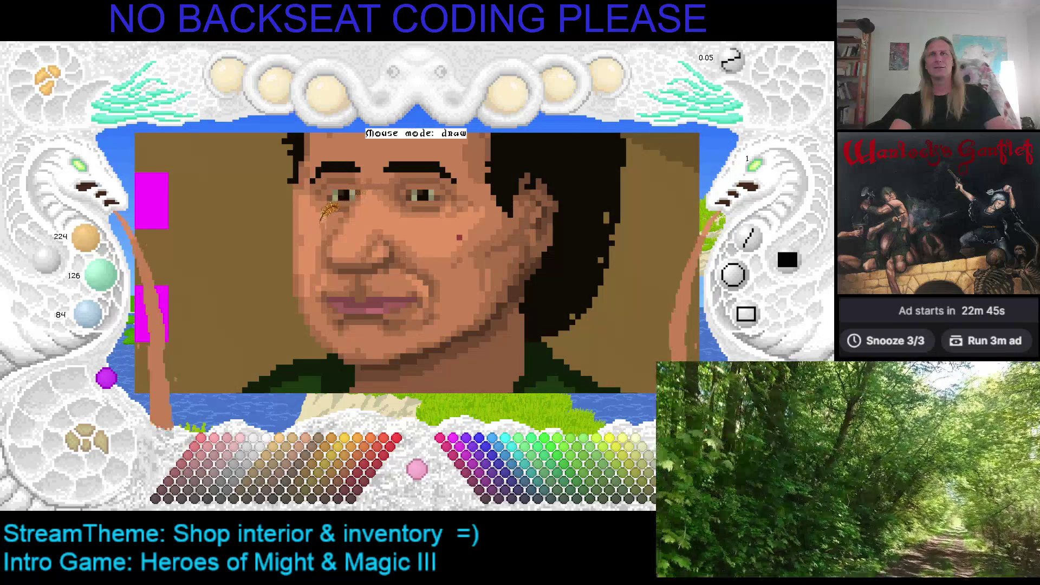
scroll(340, 203, up, 1)
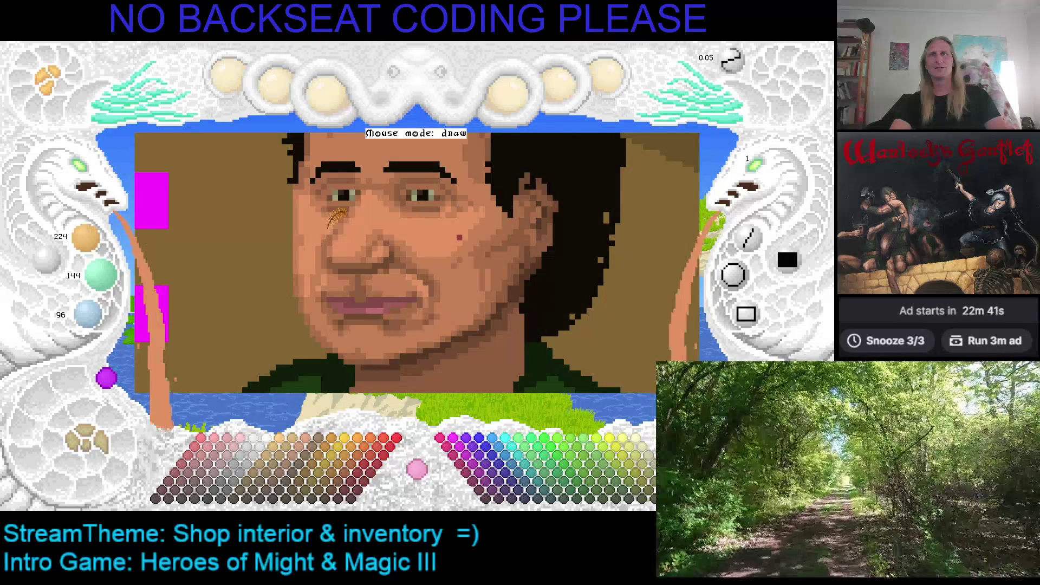
scroll(328, 228, down, 1)
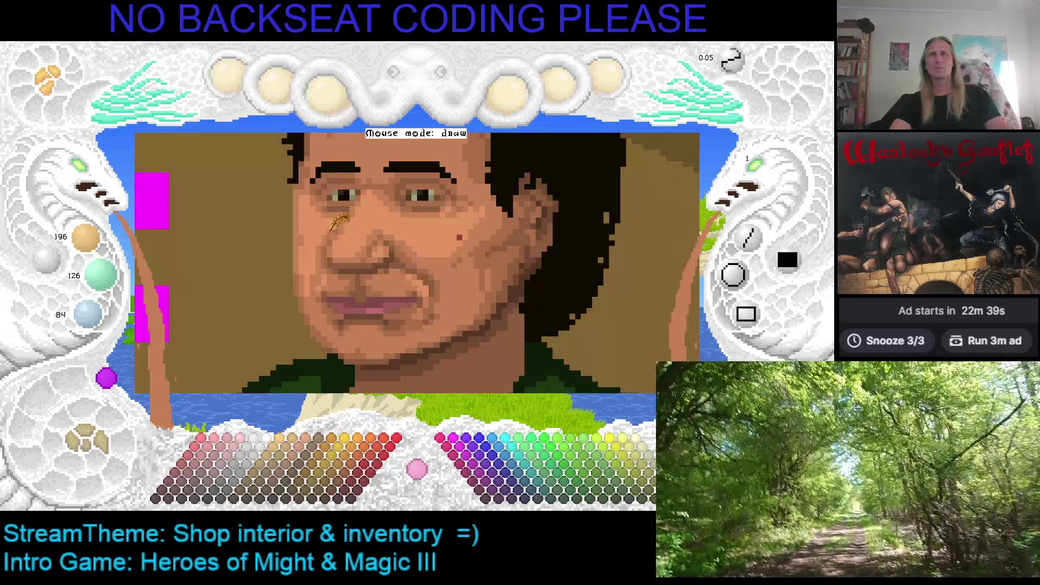
key(Up)
key(Right)
key(Up)
key(Left)
scroll(417, 198, up, 1)
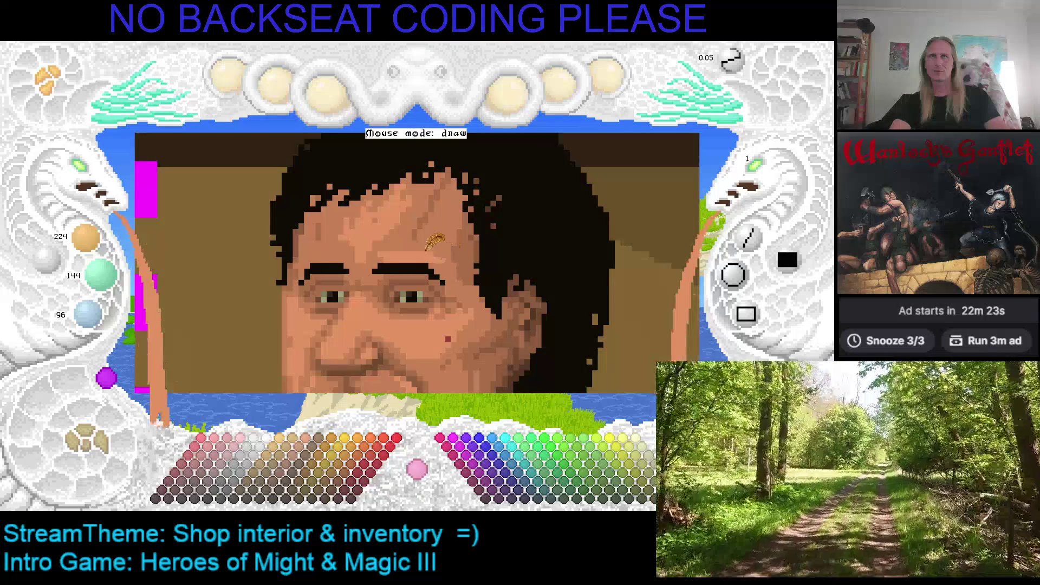
right_click(426, 259)
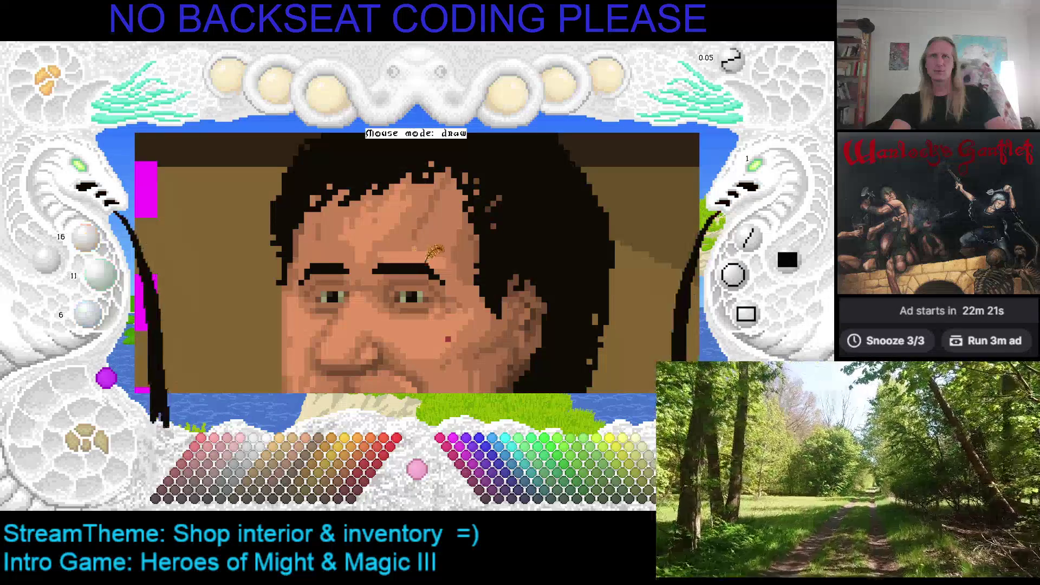
Step: Sample the 224/144/96 forehead skin tone again and bring the top of the head into view
right_click(425, 258)
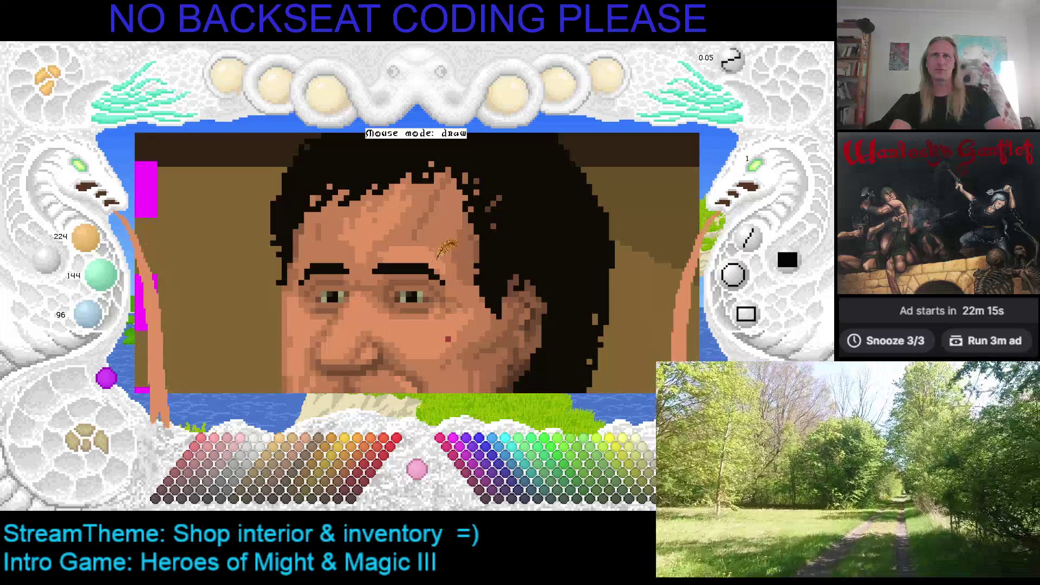
key(Left)
key(Up)
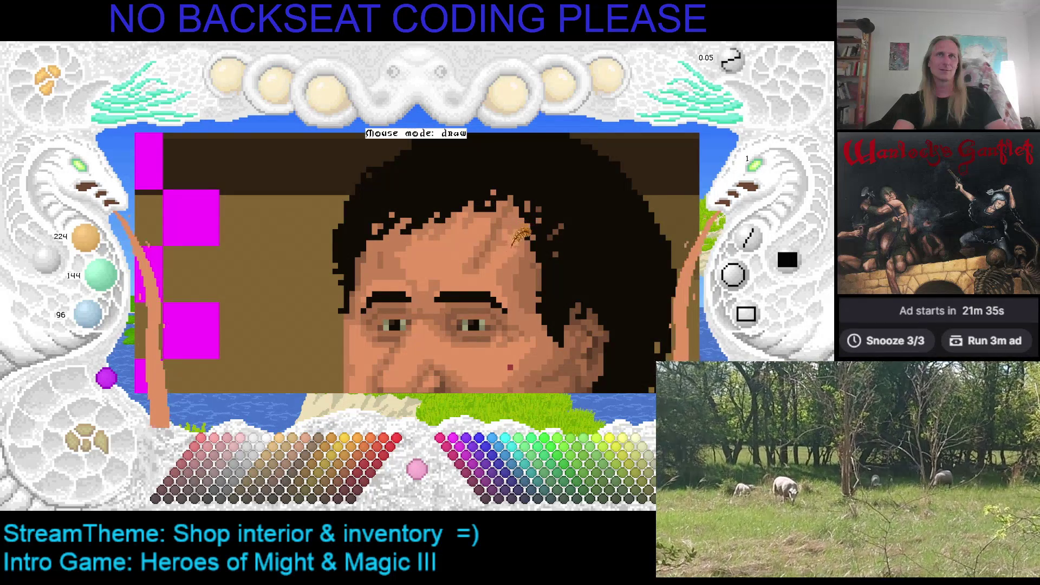
scroll(515, 224, down, 1)
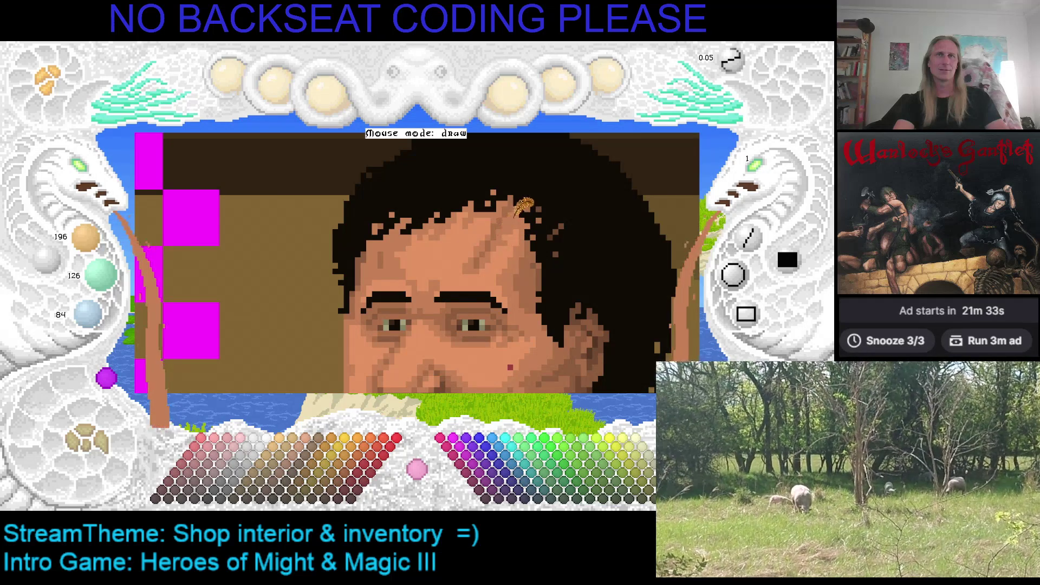
scroll(517, 219, up, 1)
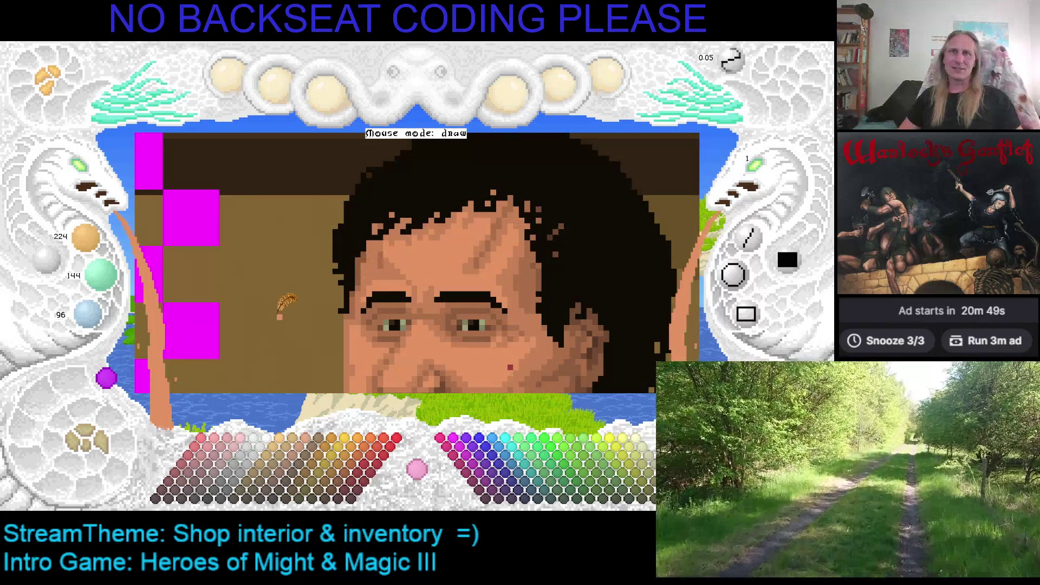
Step: Step the skin shade darker and back lighter twice while repositioning the face
drag(414, 222, 447, 201)
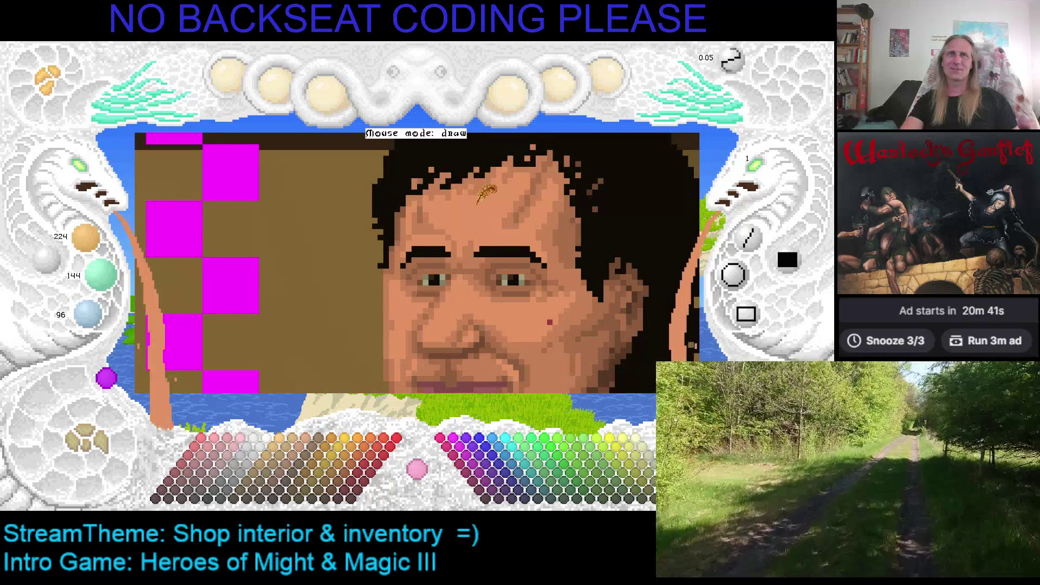
drag(480, 195, 469, 222)
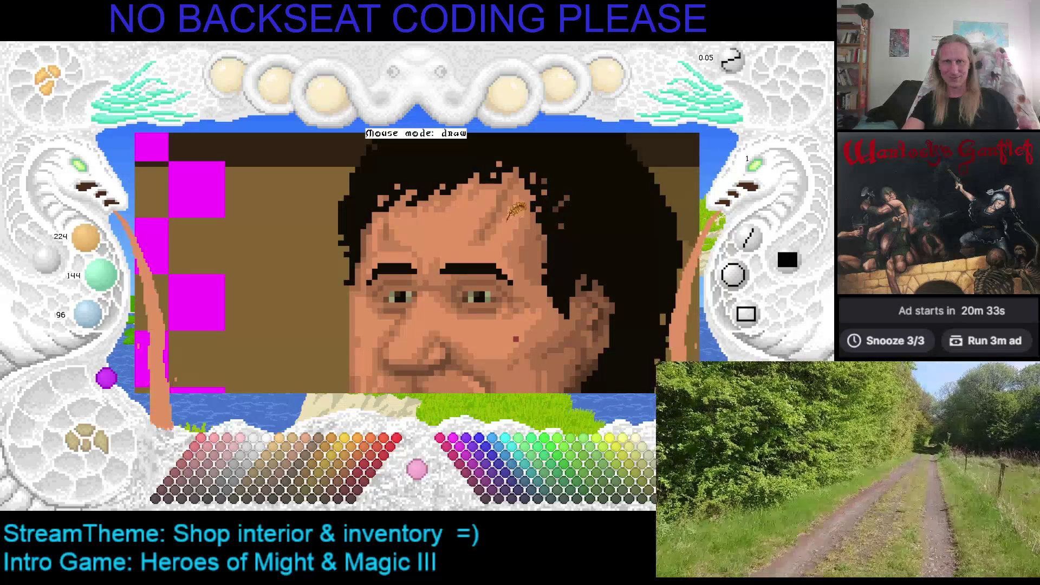
scroll(477, 198, up, 1)
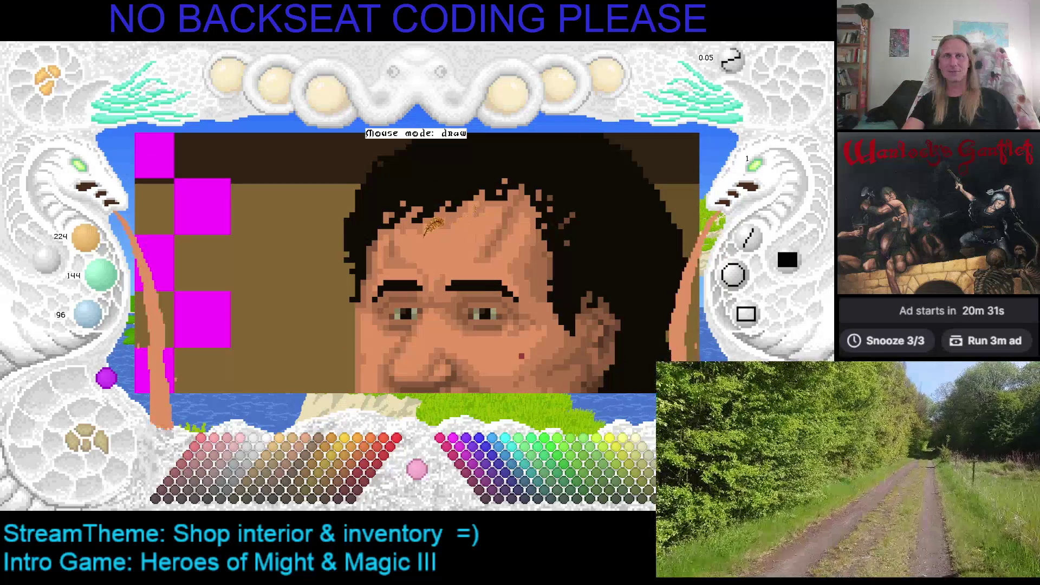
scroll(547, 249, down, 1)
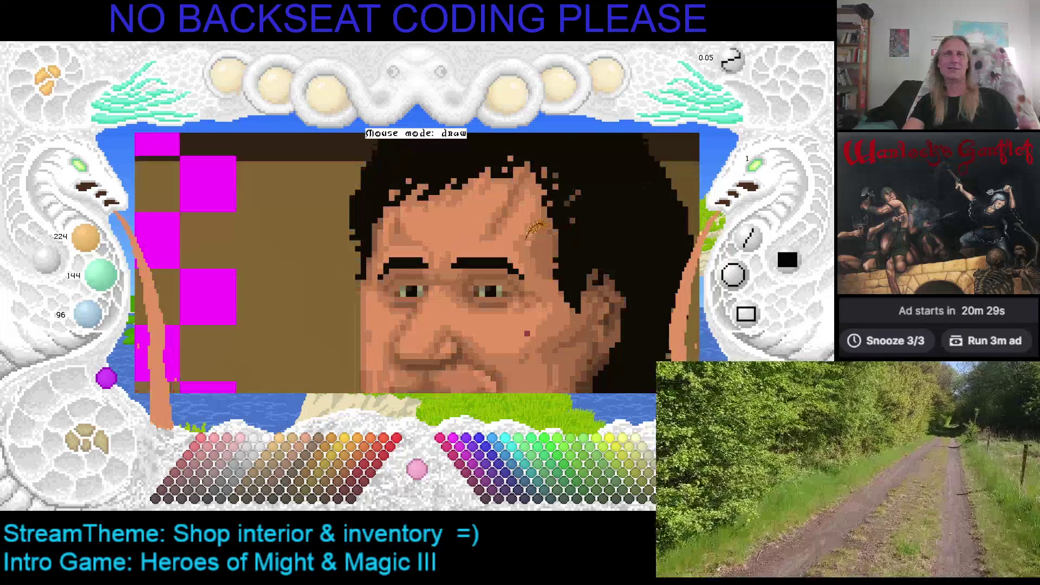
key(minus)
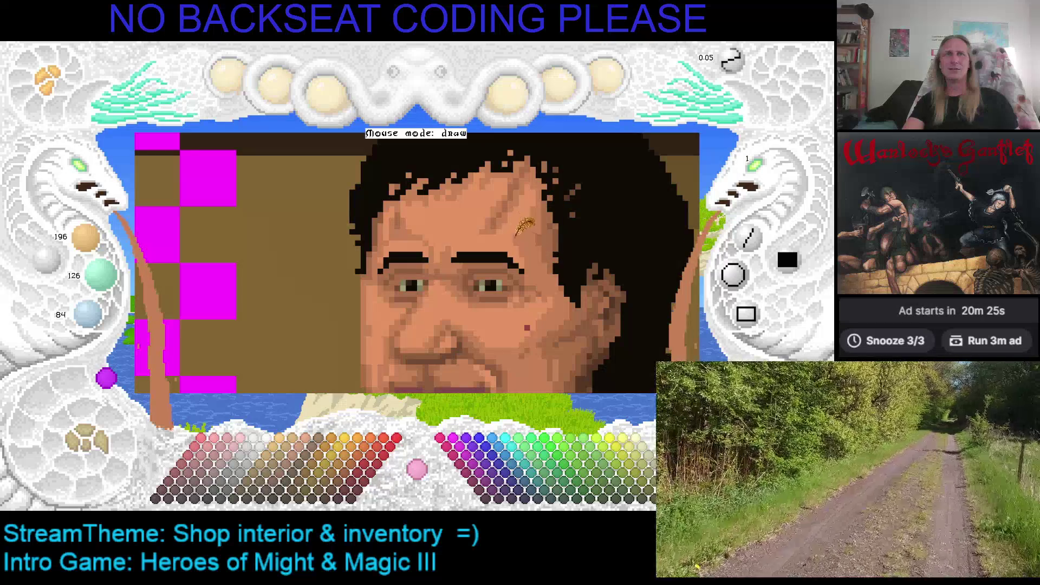
key(plus)
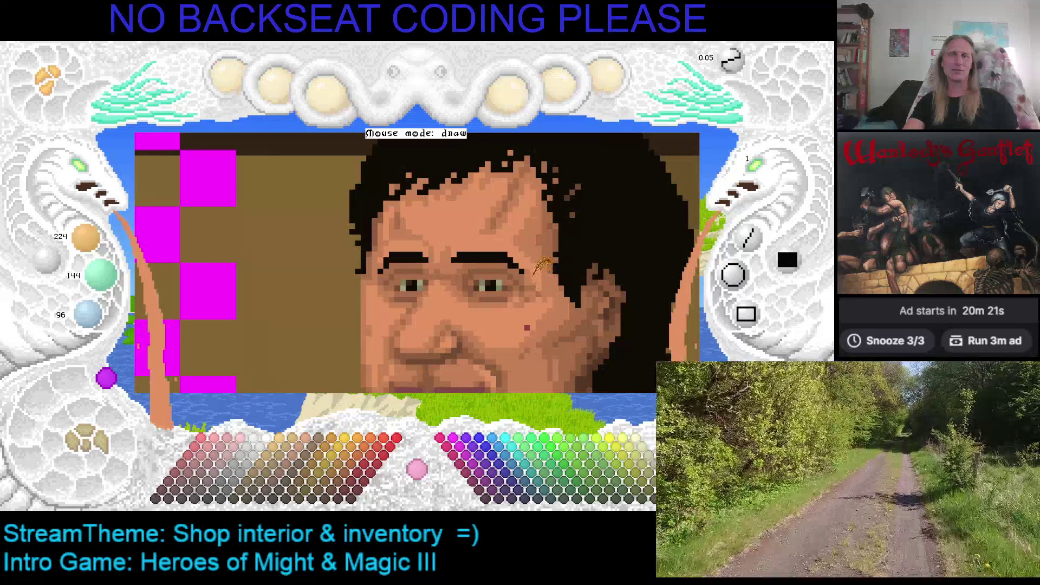
scroll(552, 269, down, 1)
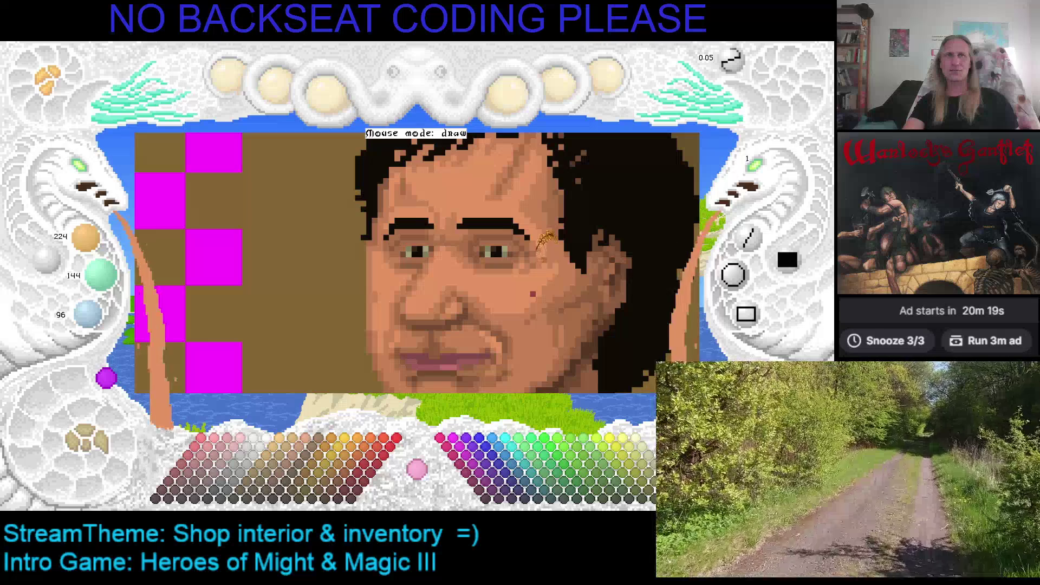
key(minus)
key(plus)
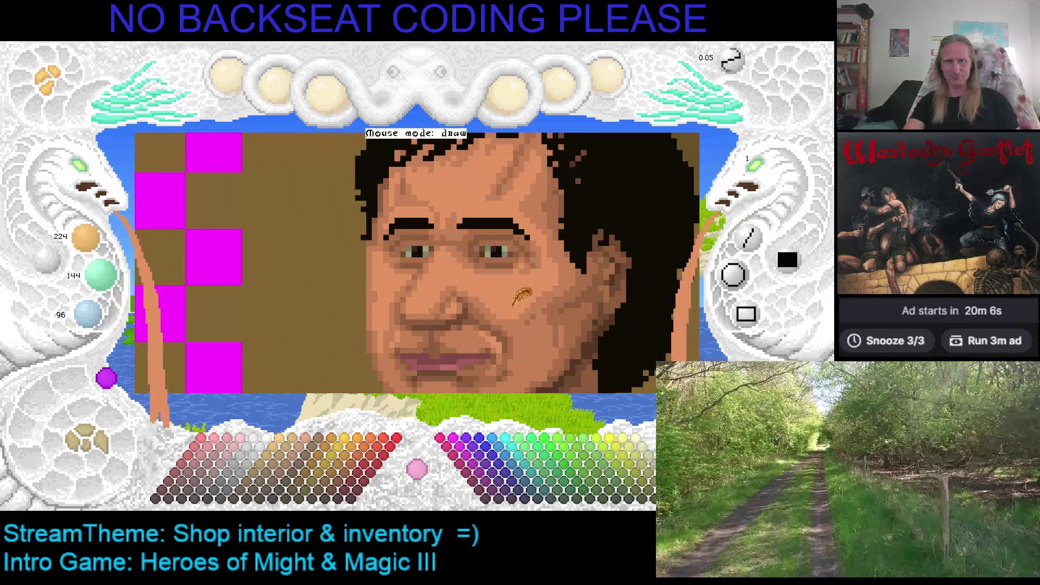
Step: Zoom out to show the whole head, green shirt and shop scene
drag(345, 311, 351, 212)
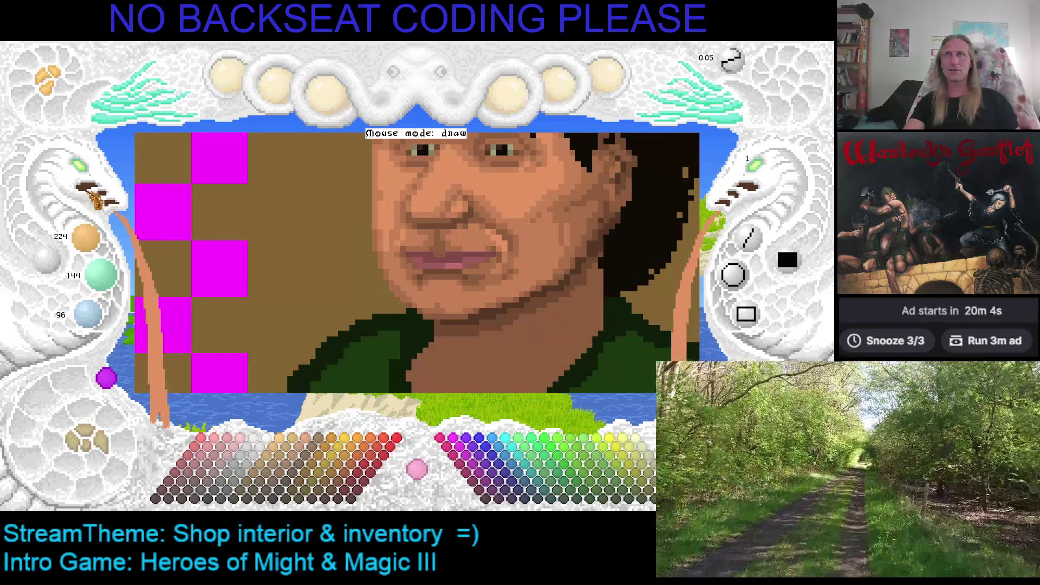
click(87, 182)
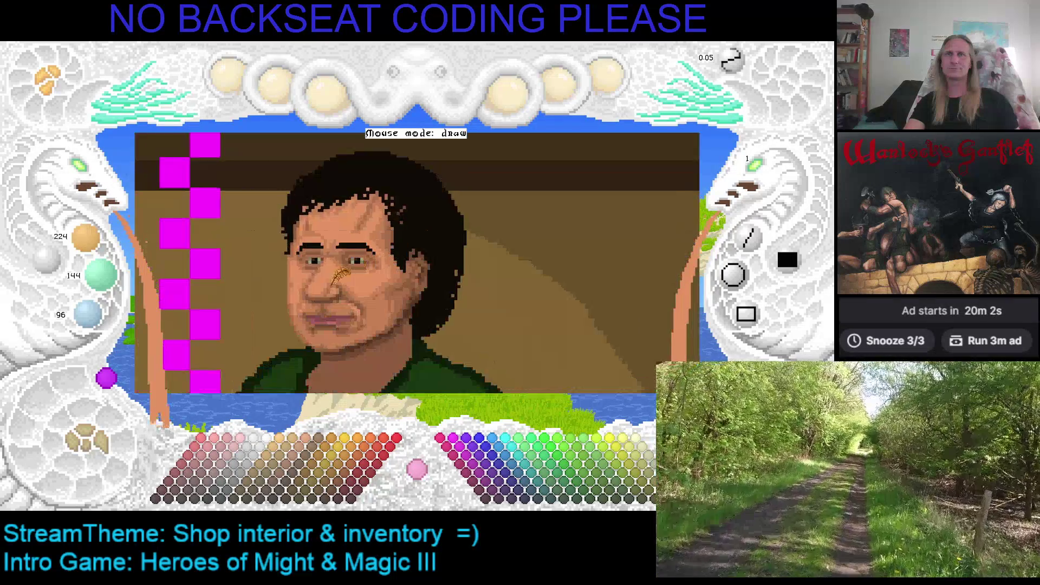
click(86, 174)
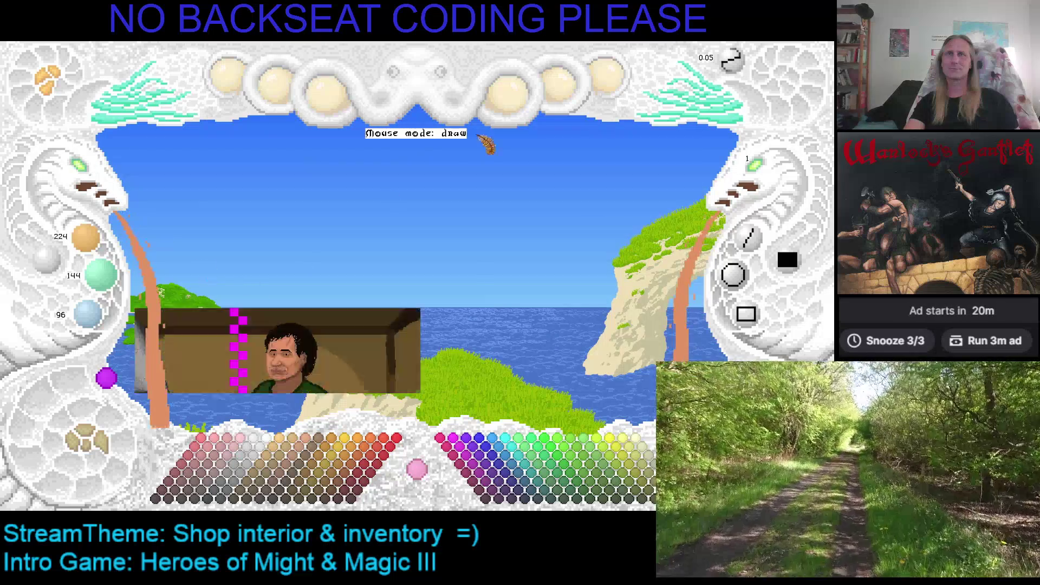
Step: Zoom and pan so the shopkeeper behind the wooden counter fills most of the view
scroll(470, 250, up, 1)
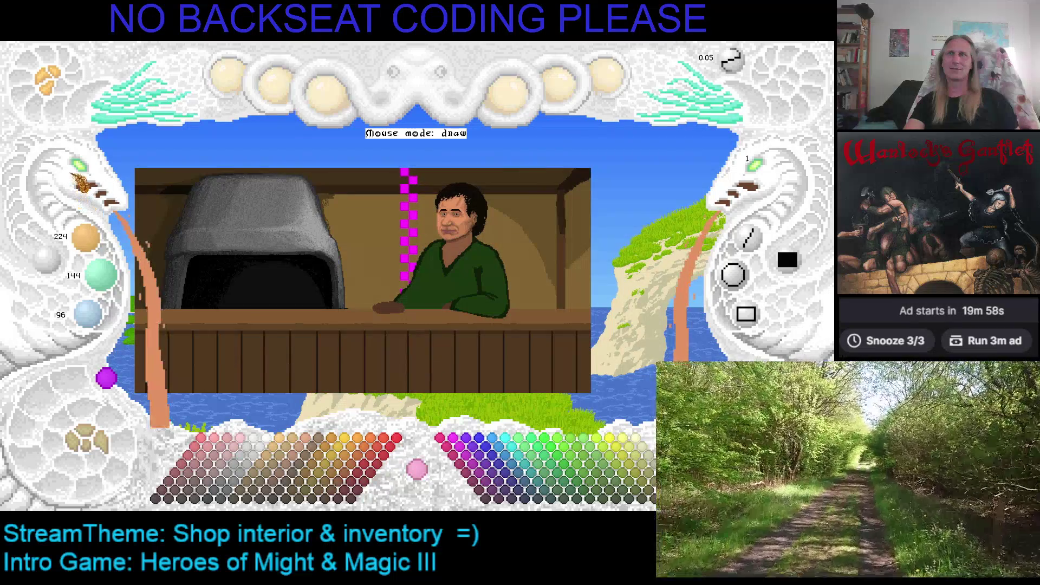
click(85, 174)
click(85, 174)
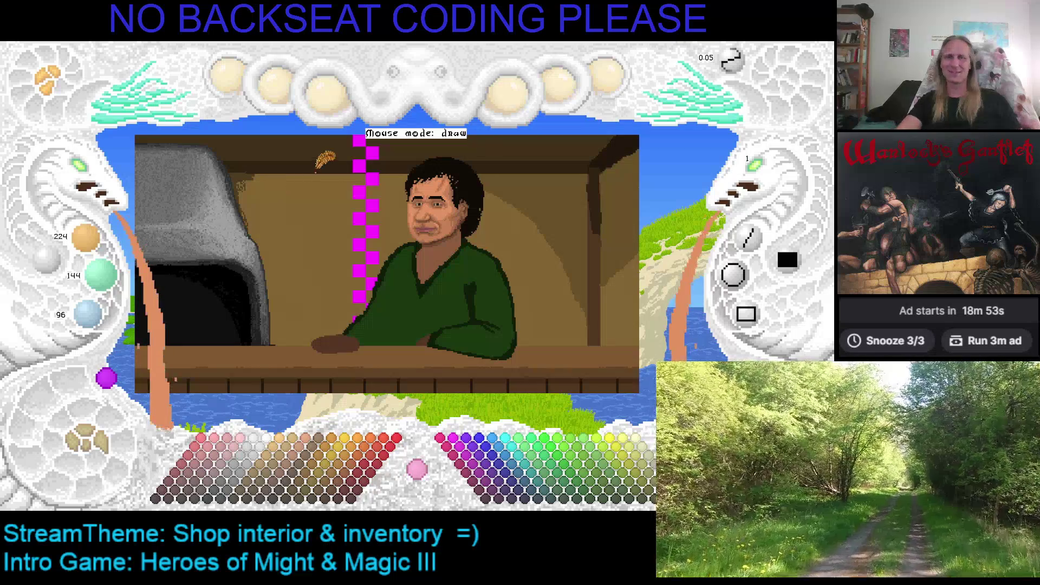
drag(401, 172, 368, 207)
Step: Zoom in and pan onto the shopkeeper's face and hairline, then save the portrait
scroll(348, 232, up, 3)
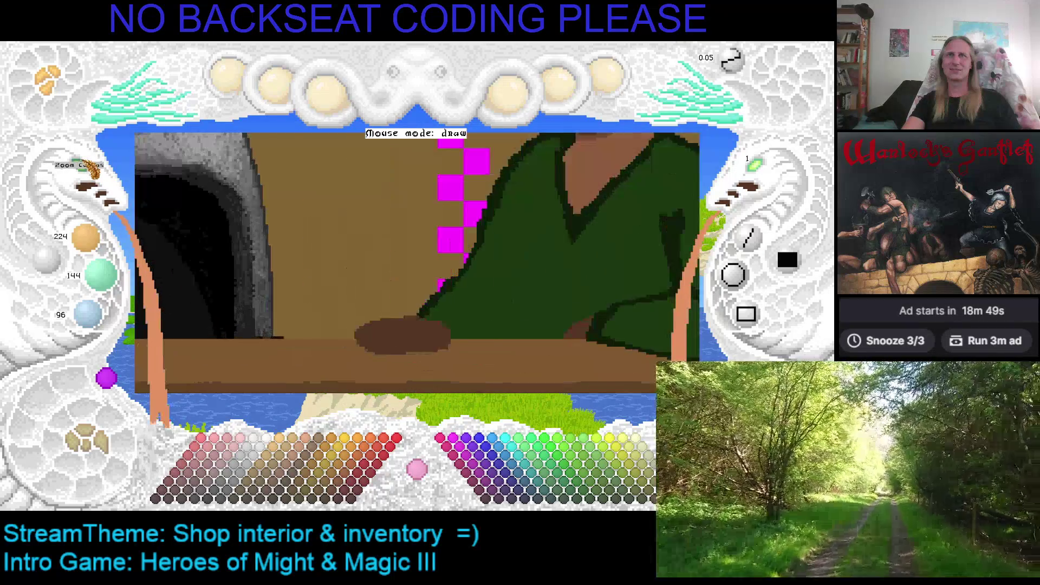
scroll(233, 276, up, 2)
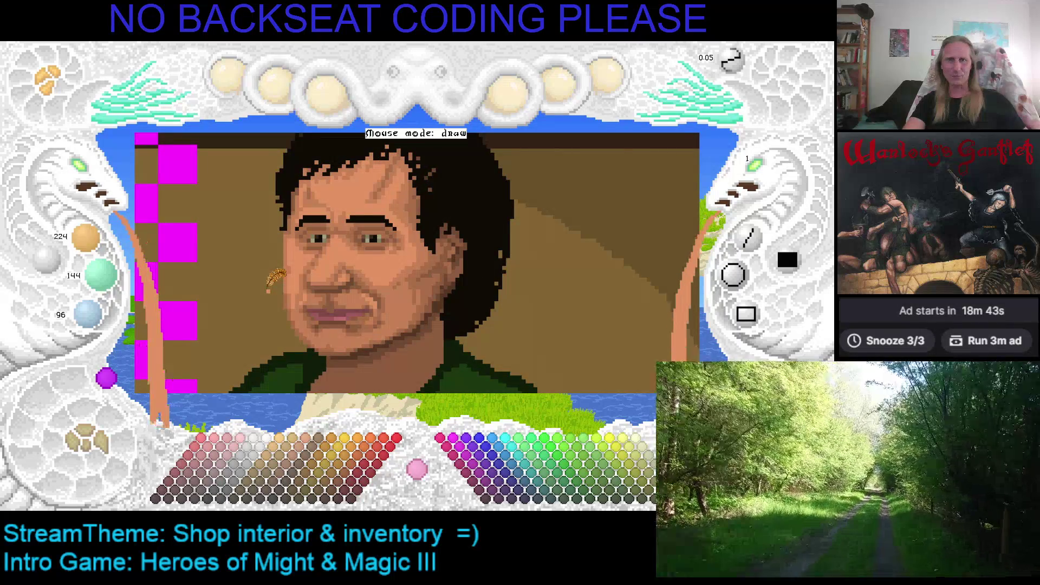
mouse_move(268, 291)
mouse_down()
mouse_move(411, 254)
mouse_move(398, 238)
mouse_move(406, 246)
mouse_up()
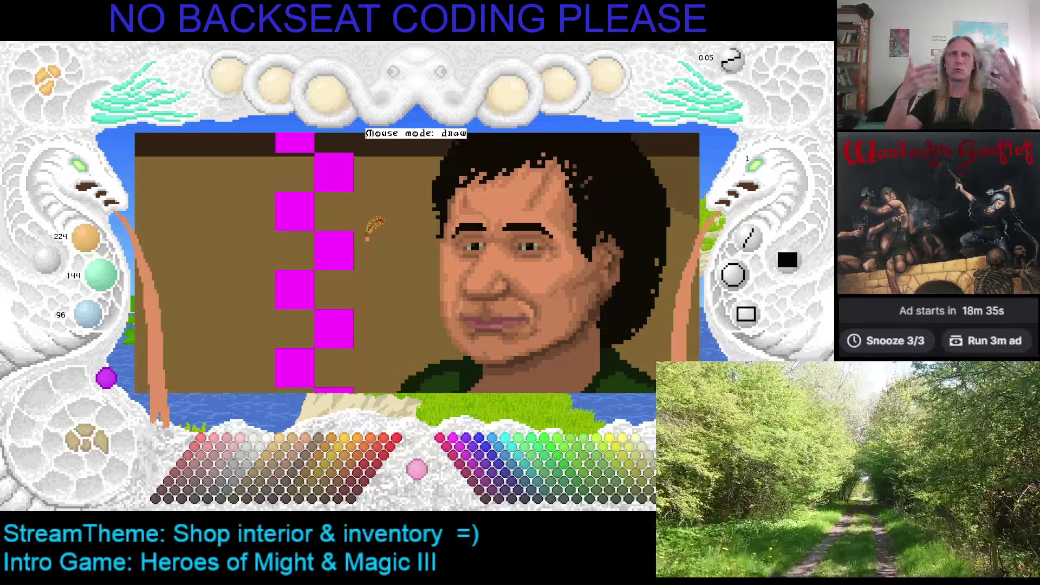
drag(434, 230, 374, 242)
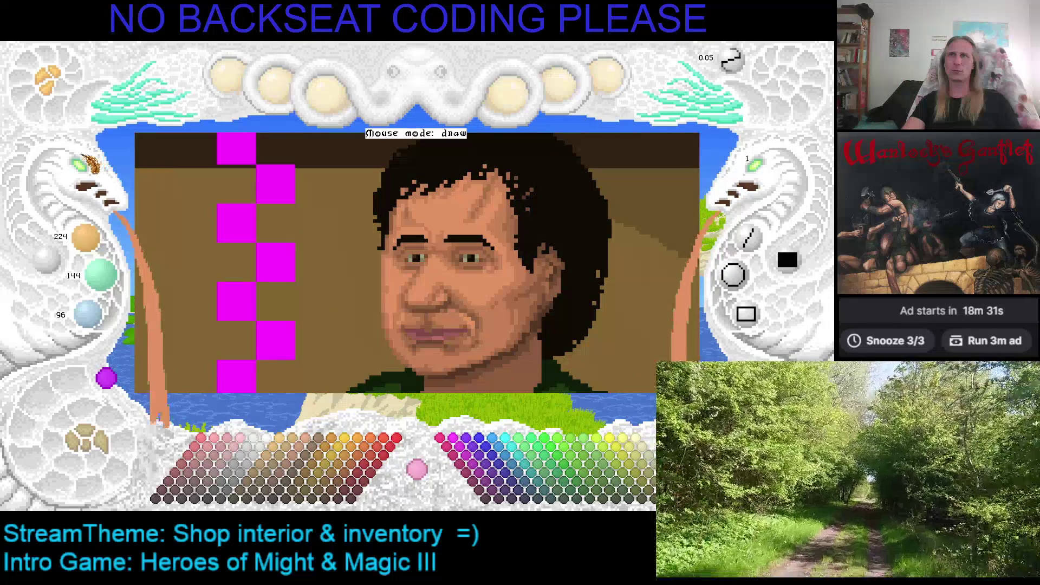
scroll(341, 174, up, 1)
drag(342, 173, 341, 233)
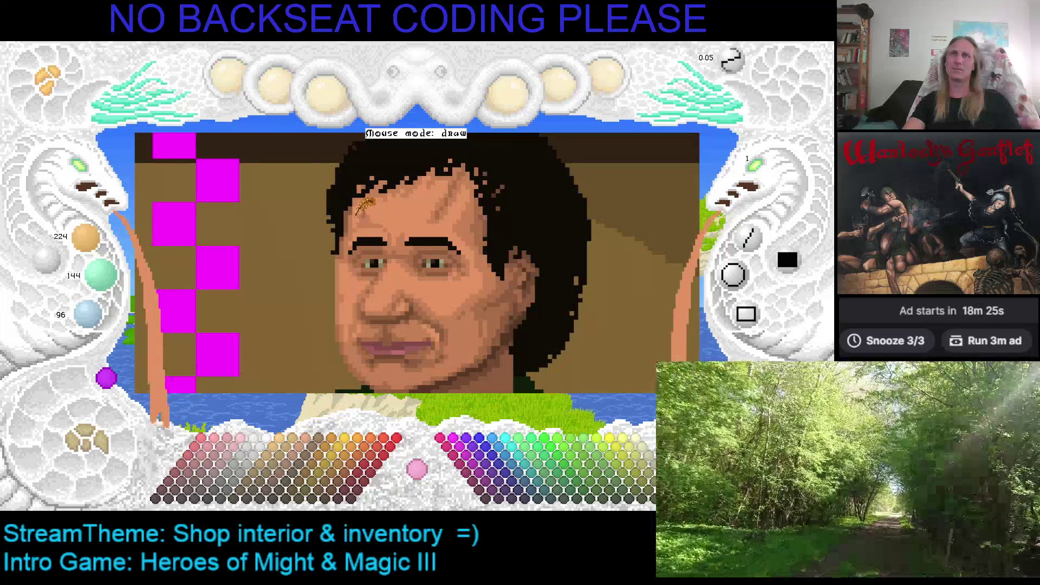
key(ctrl+s)
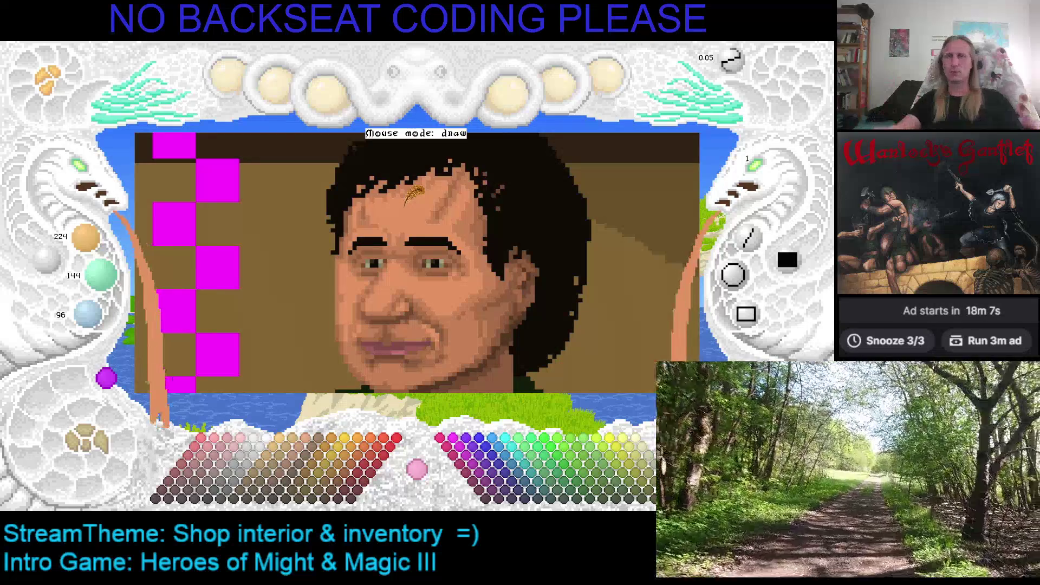
Step: Zoom in and pan to frame the shopkeeper's upper face and hair
key(Left)
key(Down)
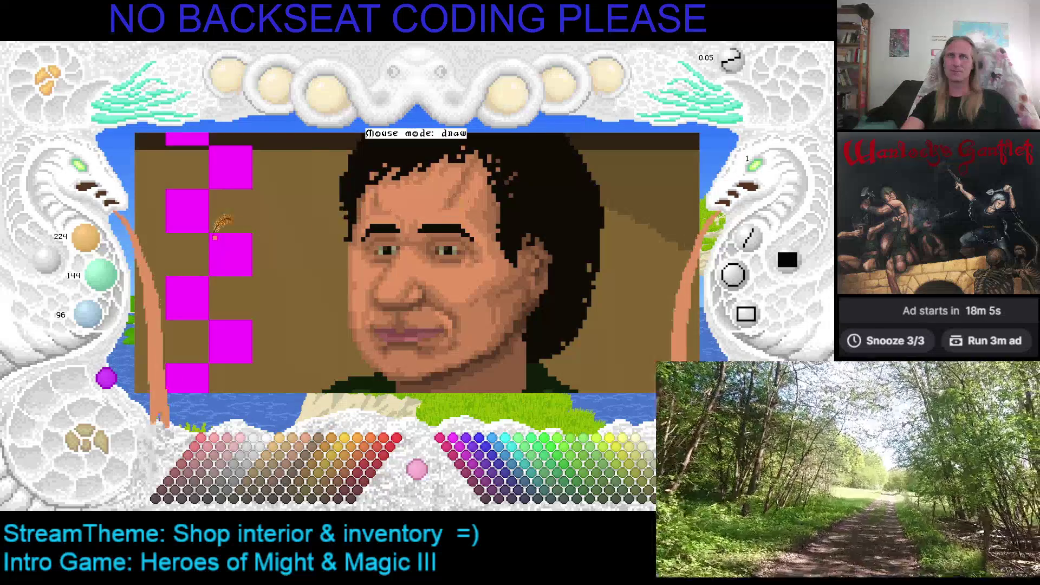
scroll(340, 205, up, 2)
key(Right)
key(Up)
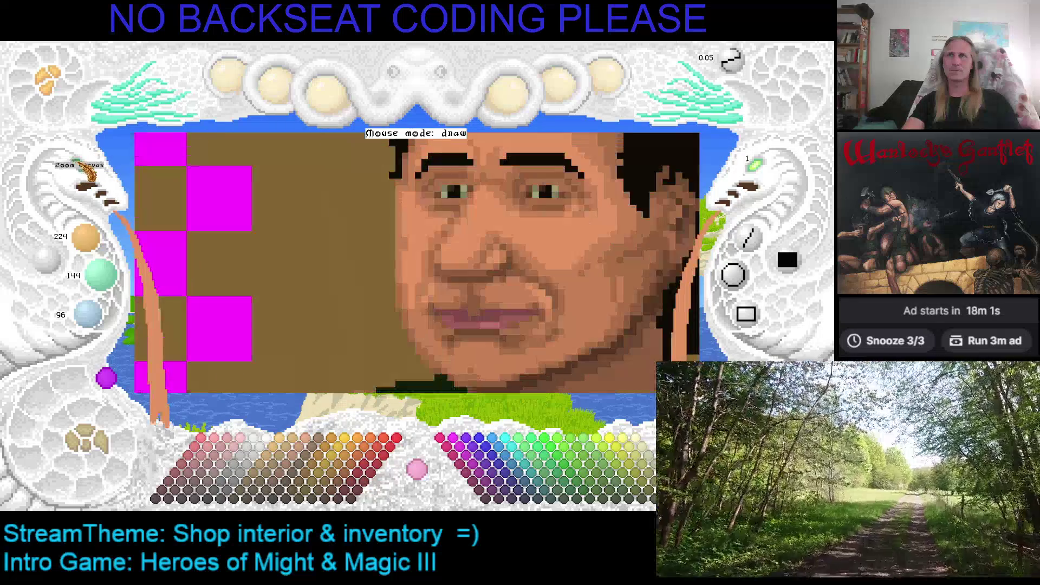
key(Right)
key(Up)
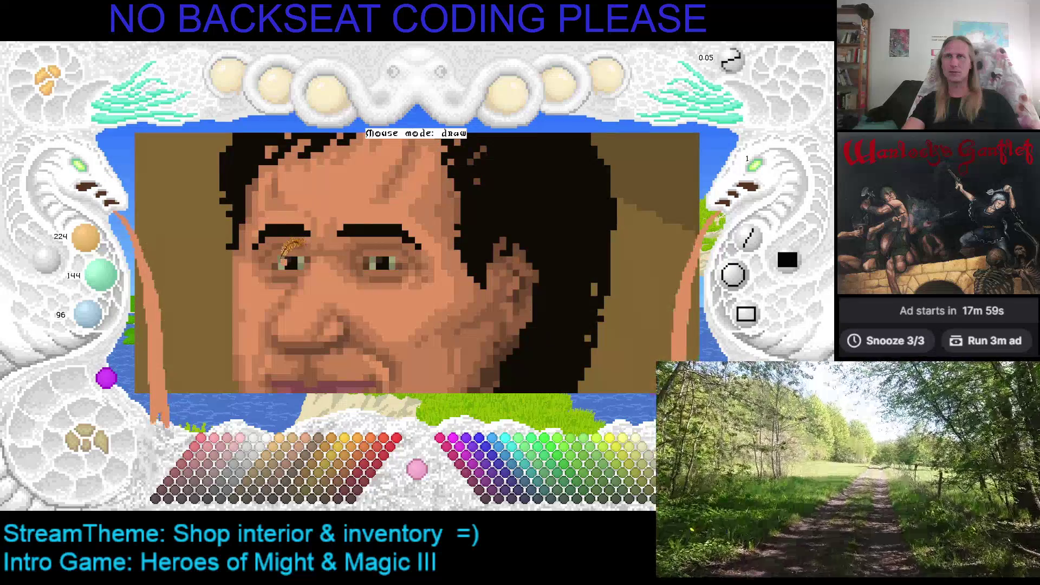
Step: Sample olive-grey, brown and grey-beige colours around both eyes, ending on skin tone 168/108/72
right_click(281, 258)
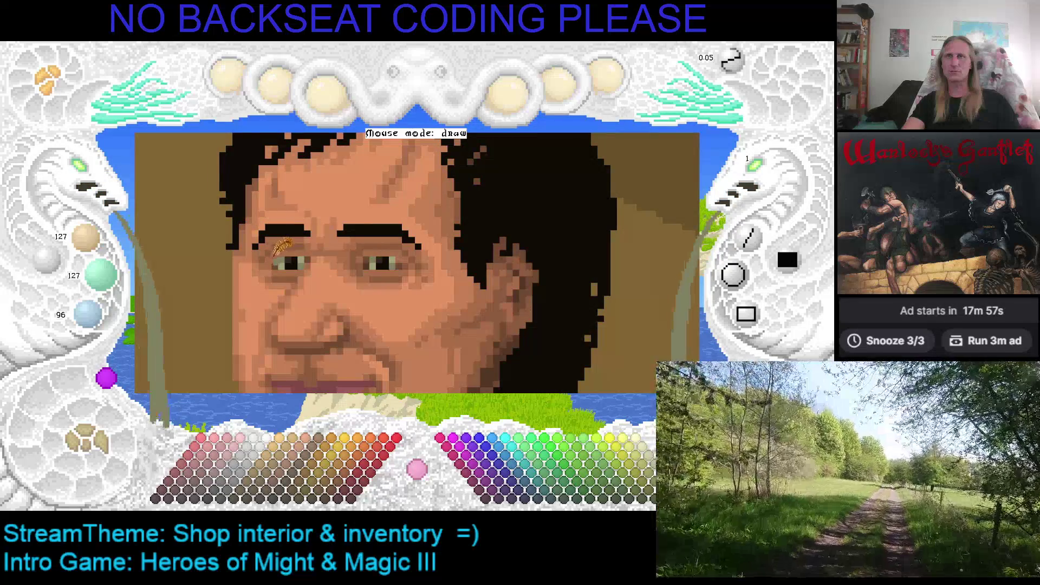
right_click(276, 260)
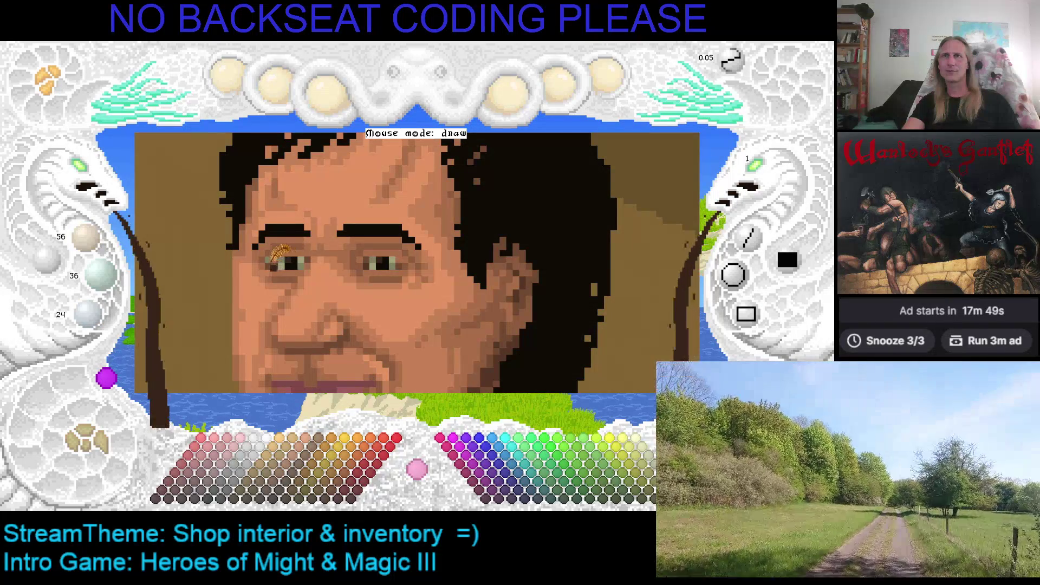
right_click(275, 259)
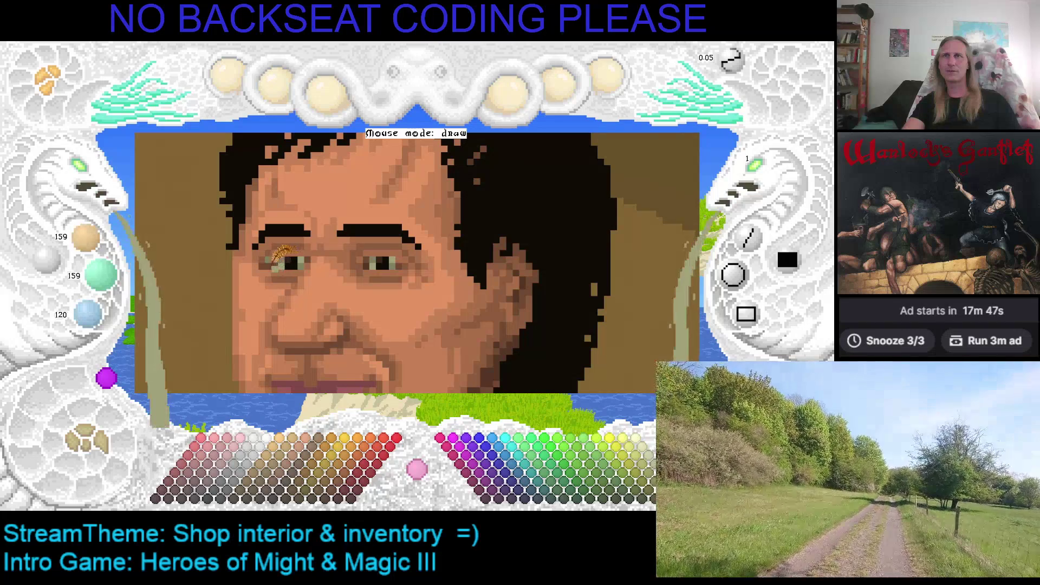
right_click(289, 255)
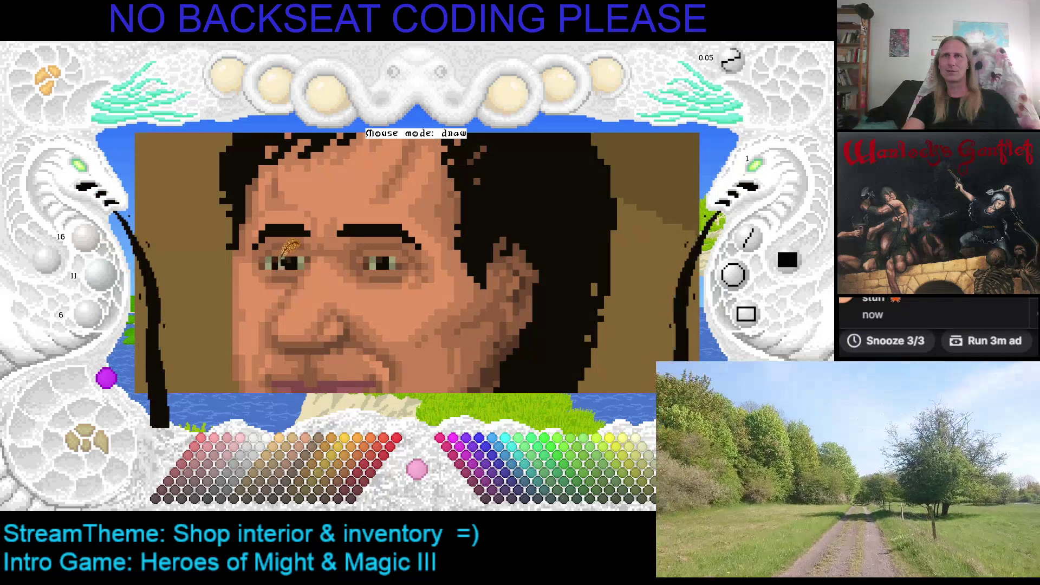
right_click(298, 259)
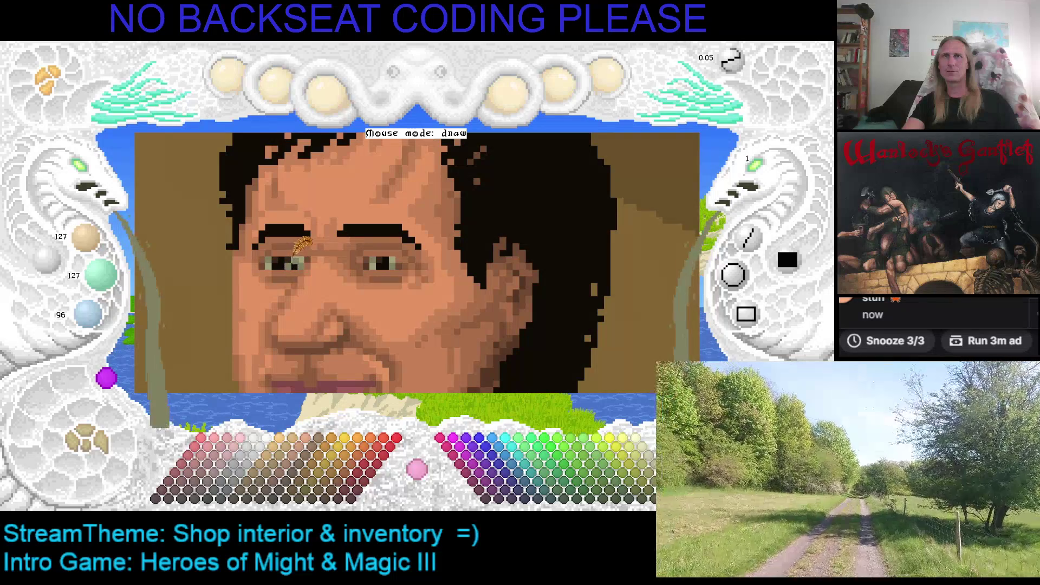
right_click(292, 250)
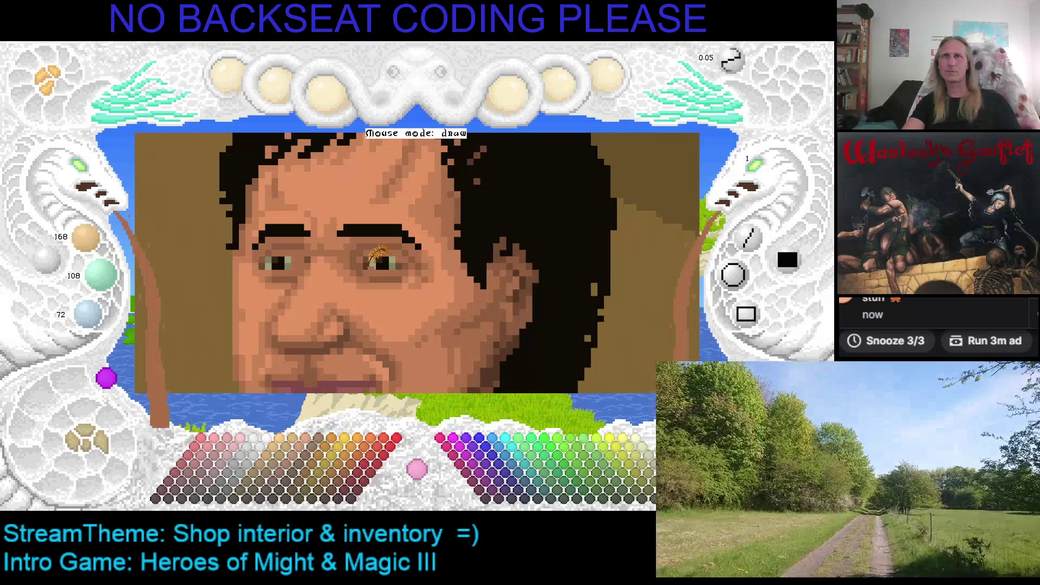
right_click(373, 259)
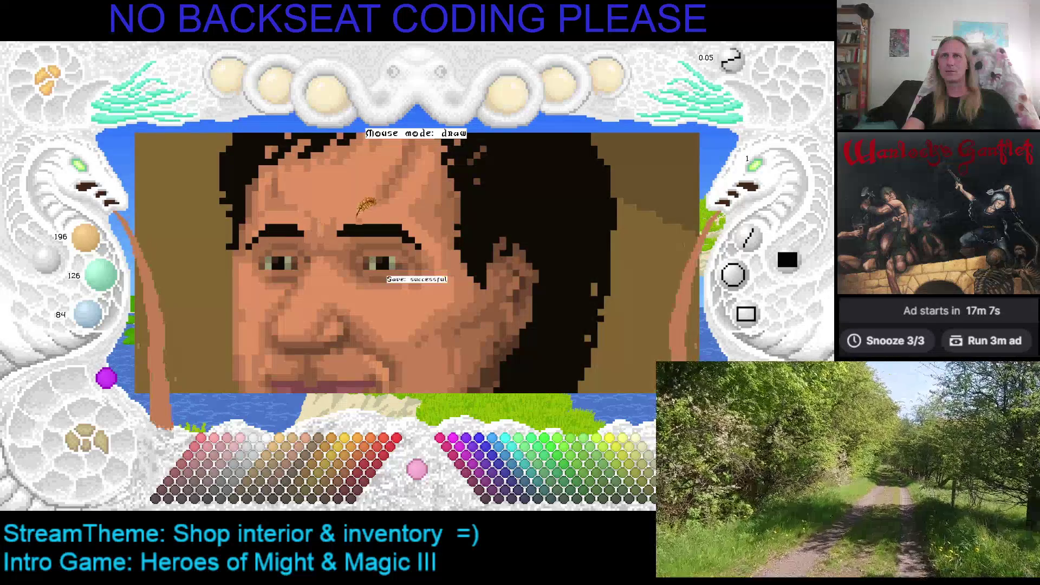
Step: Zoom out to the whole shop scene with the counter and save the portrait
key(Left)
key(Down)
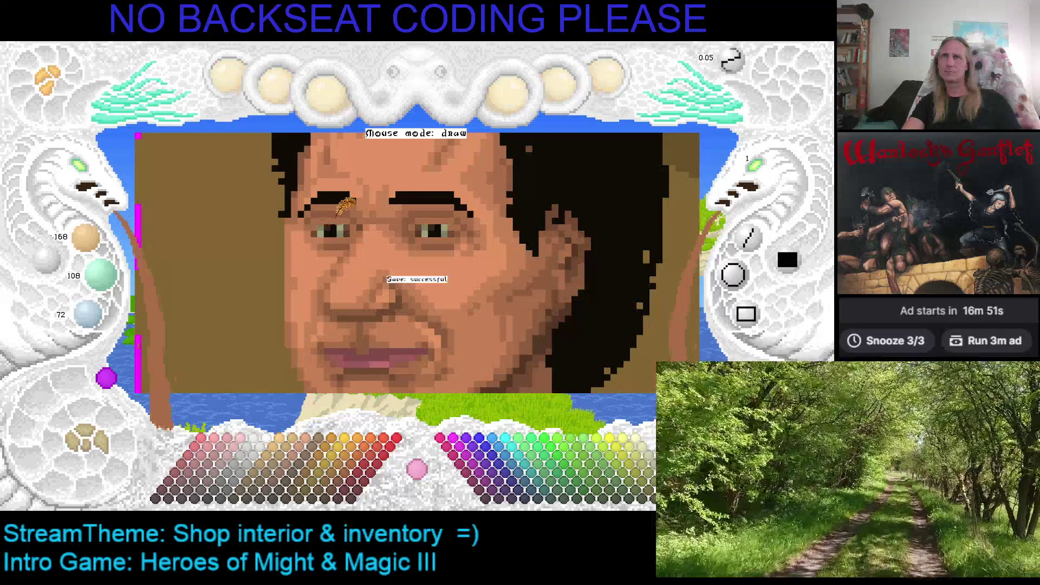
scroll(92, 179, down, 3)
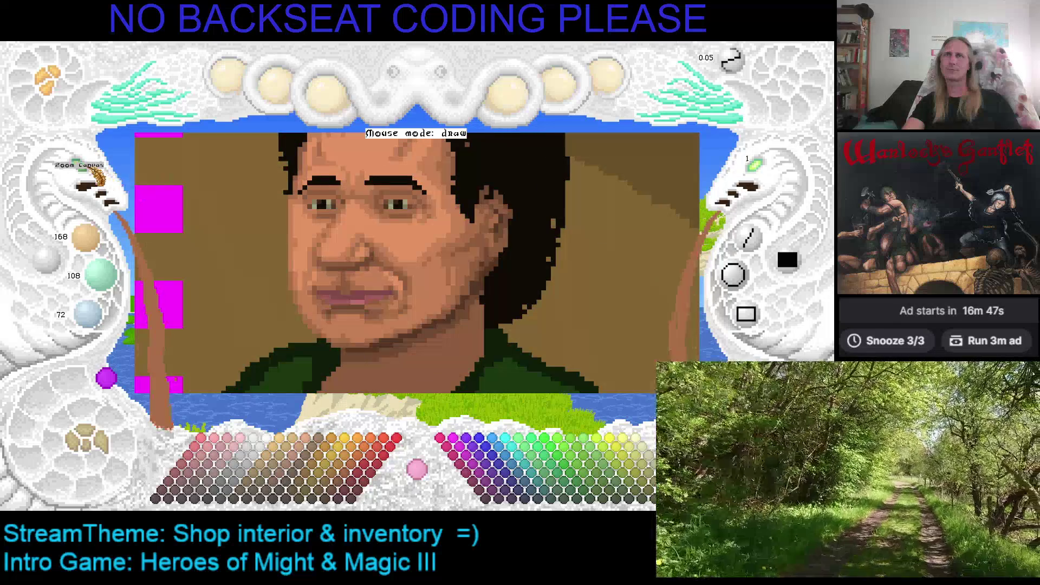
scroll(216, 178, down, 3)
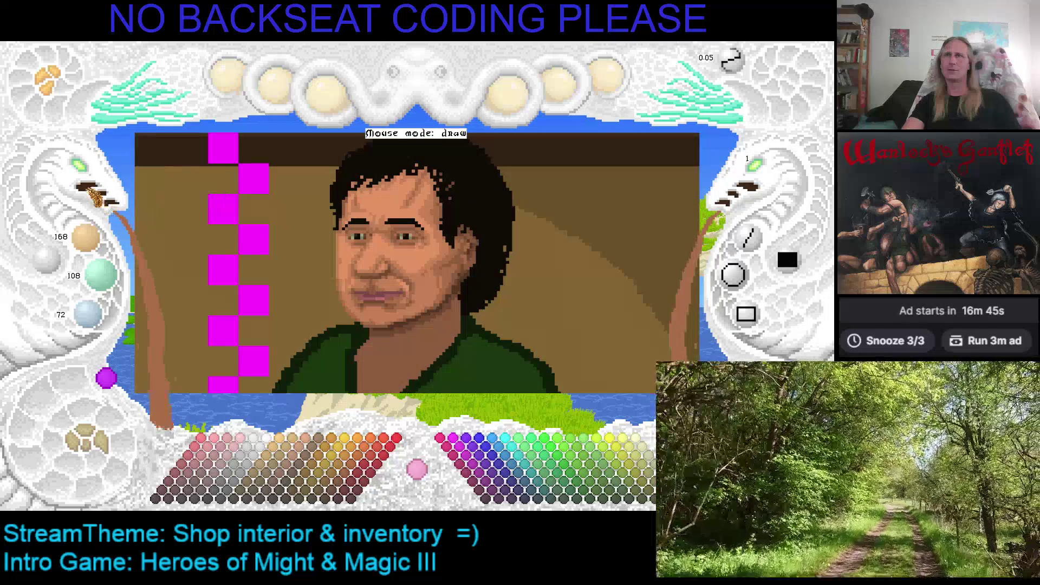
scroll(89, 176, down, 3)
key(ctrl+s)
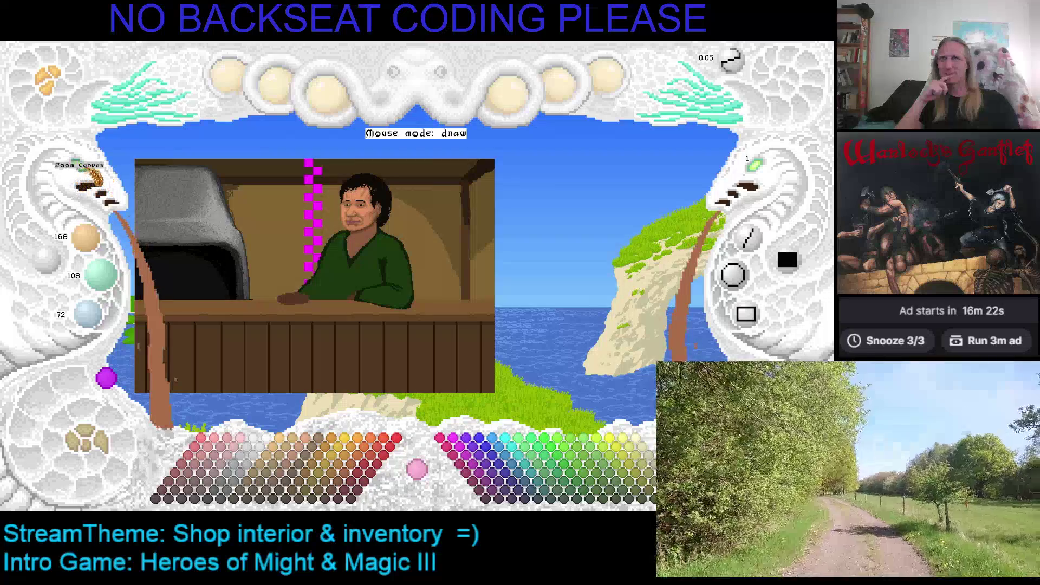
click(90, 179)
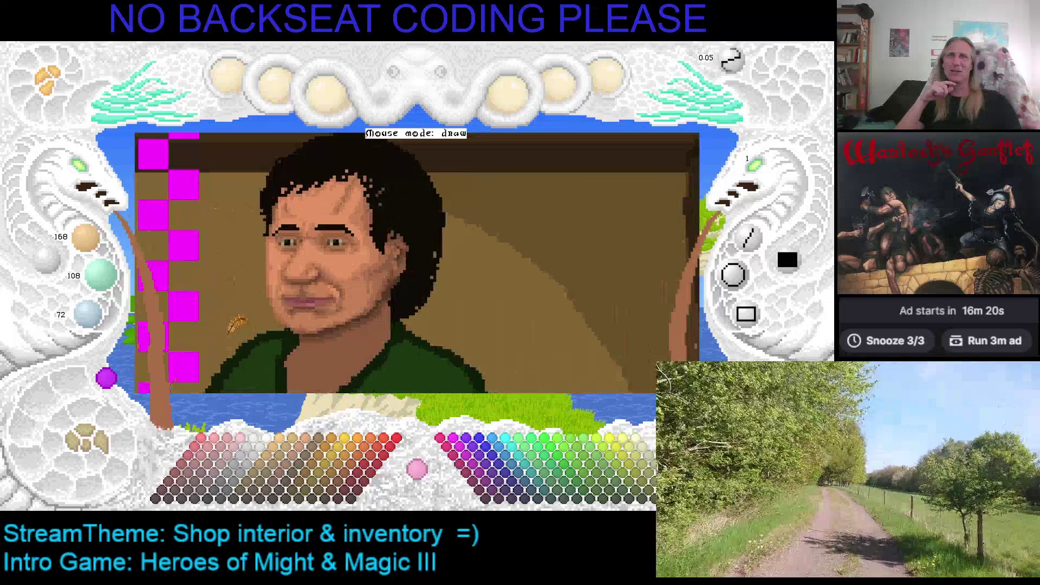
Step: Sample near-black, brown and grey tones from both eyes, ending on pale eye-white 159/159/120
scroll(274, 180, up, 2)
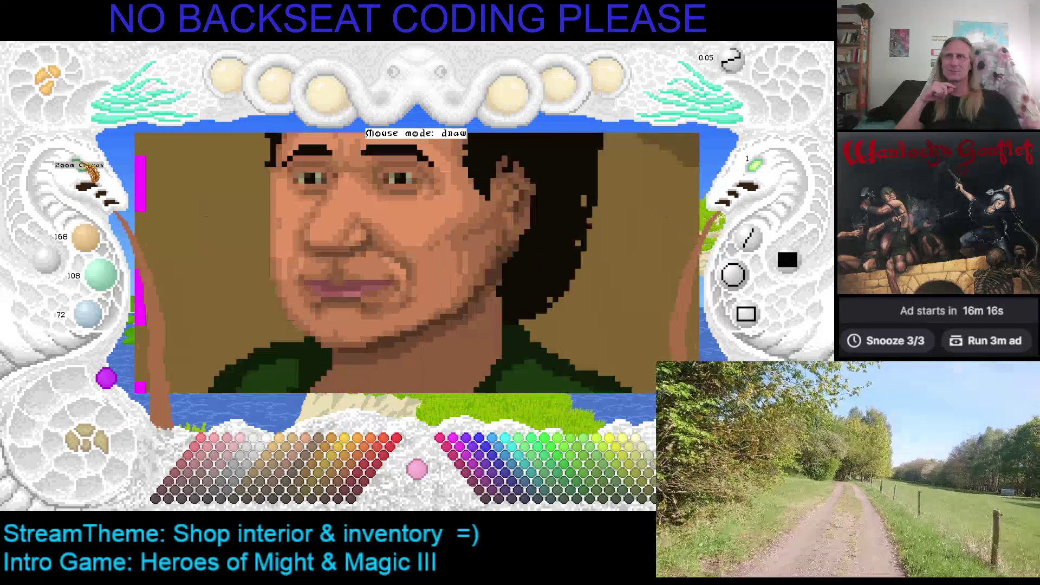
scroll(379, 313, up, 3)
scroll(379, 313, down, 2)
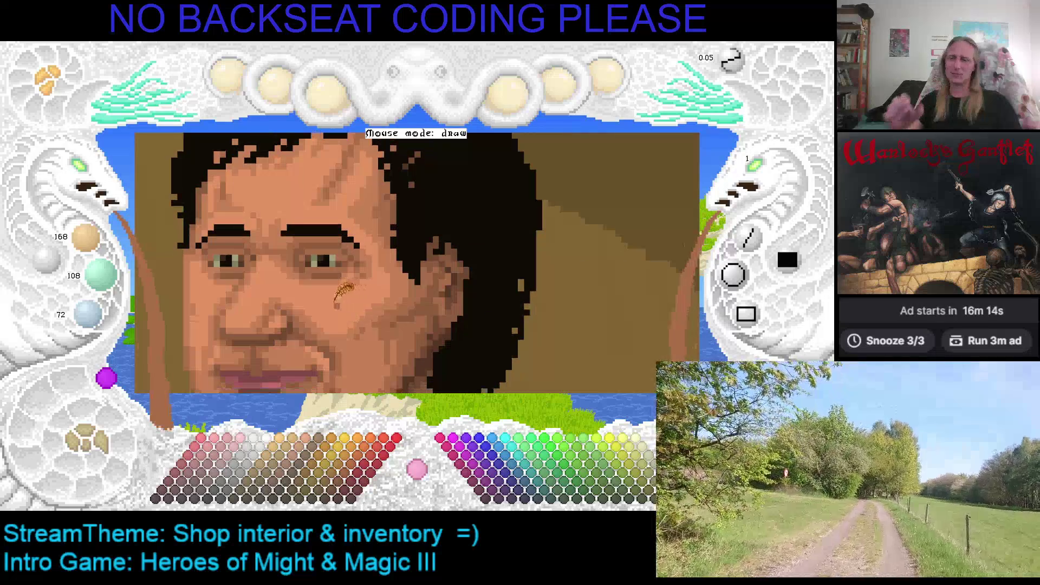
right_click(327, 262)
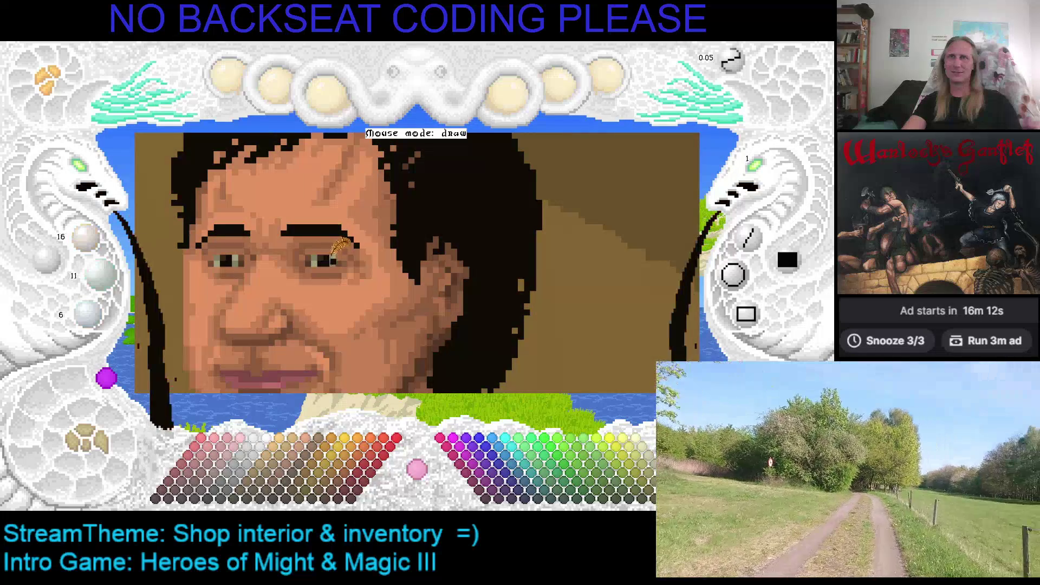
right_click(325, 254)
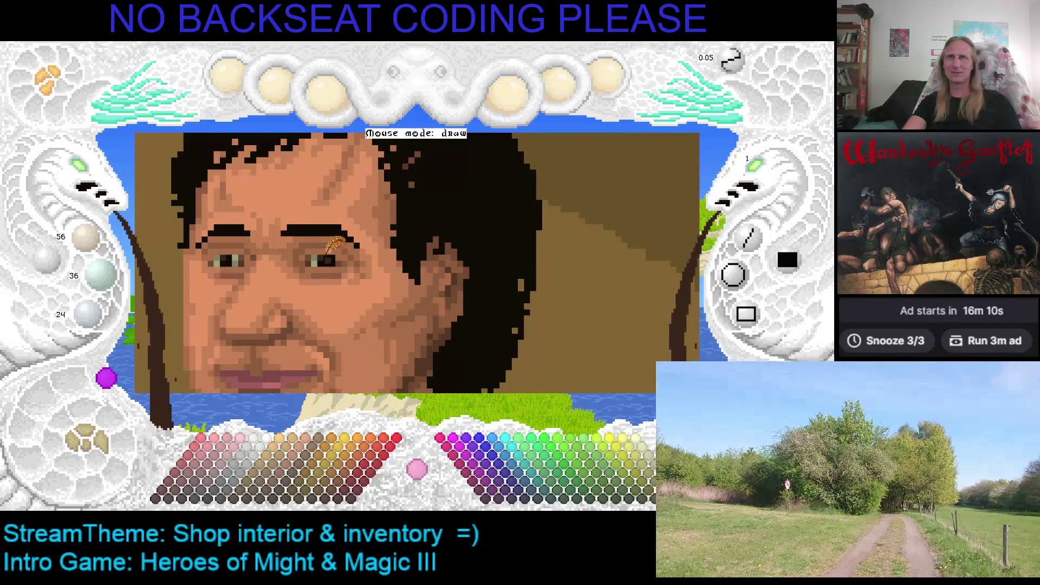
right_click(323, 252)
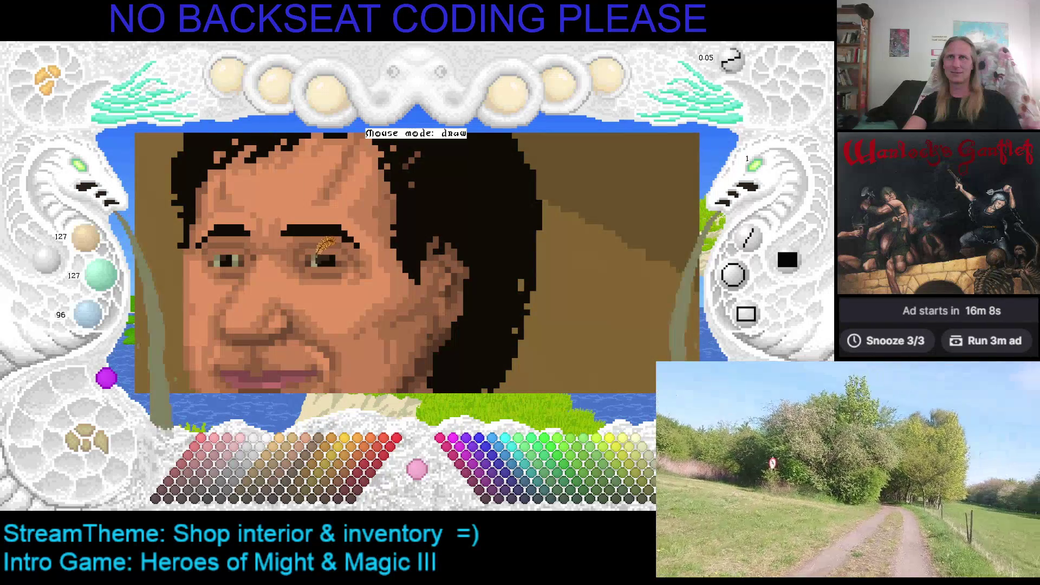
right_click(320, 263)
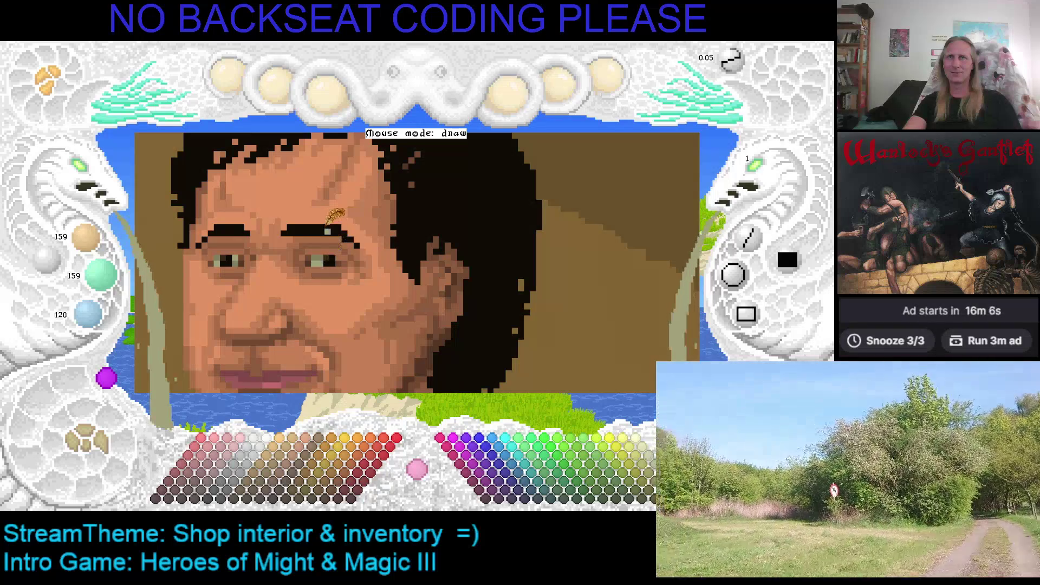
right_click(234, 262)
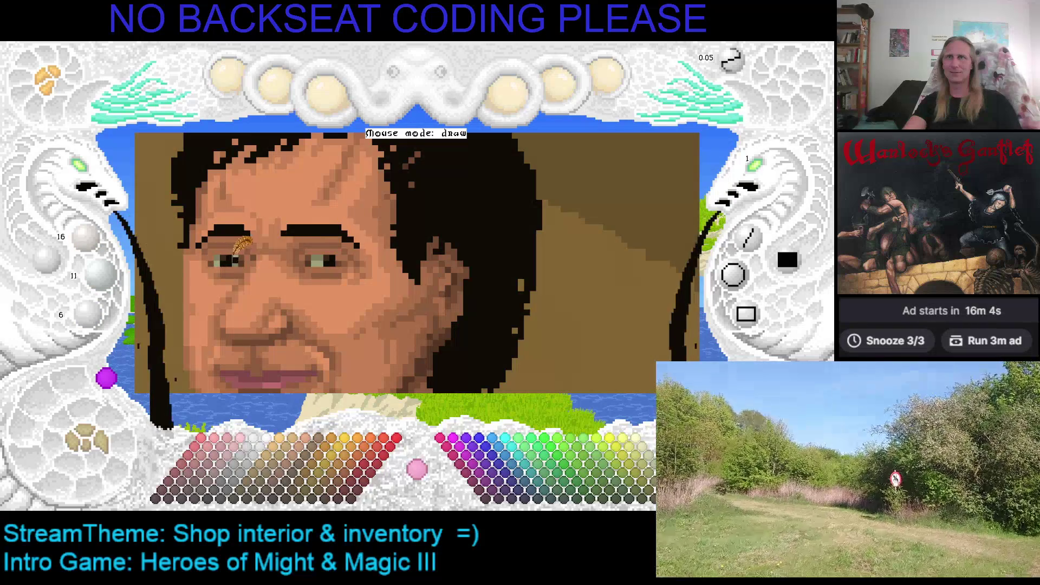
right_click(227, 252)
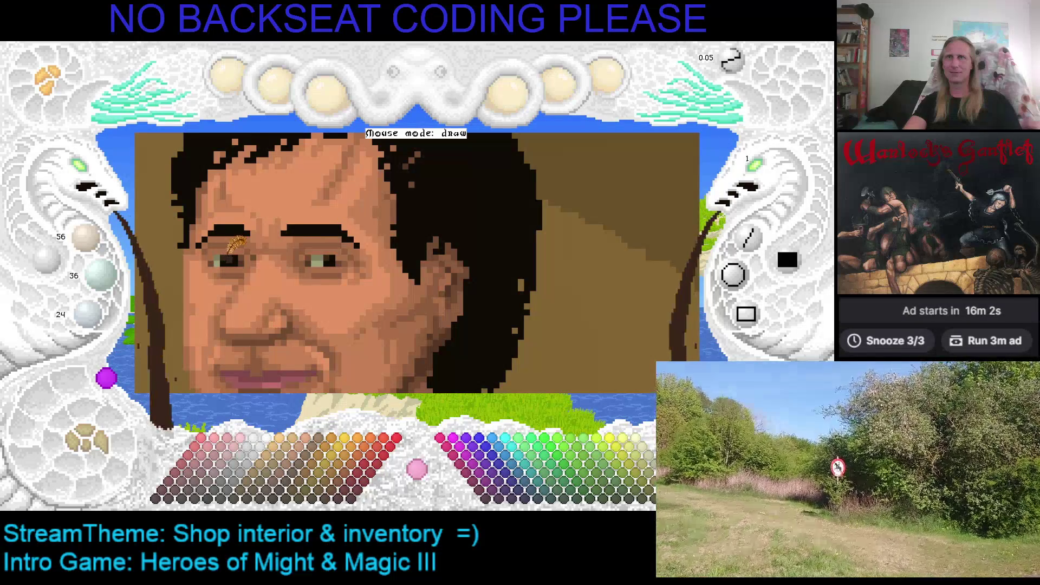
right_click(221, 260)
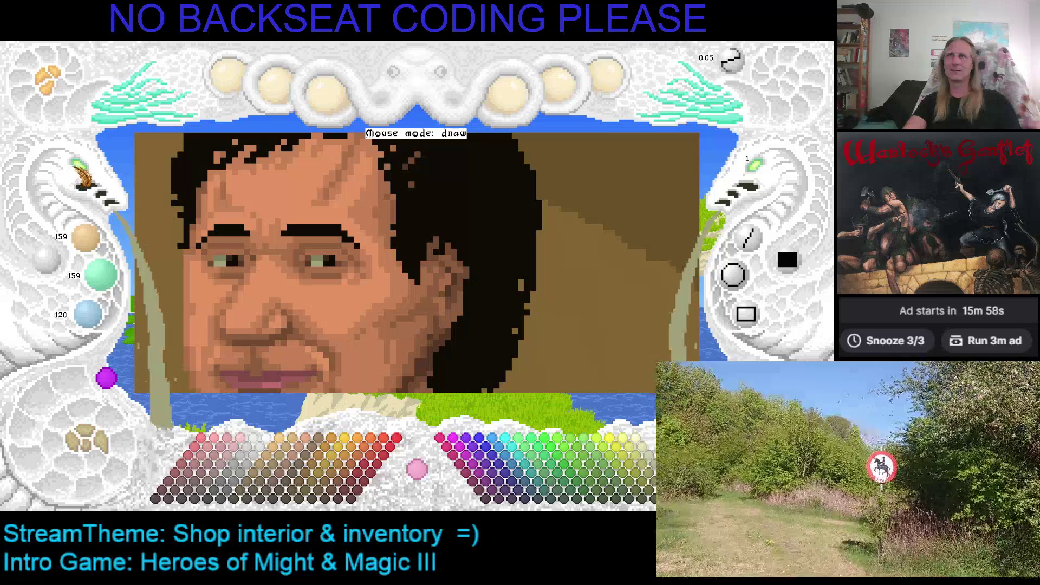
click(89, 176)
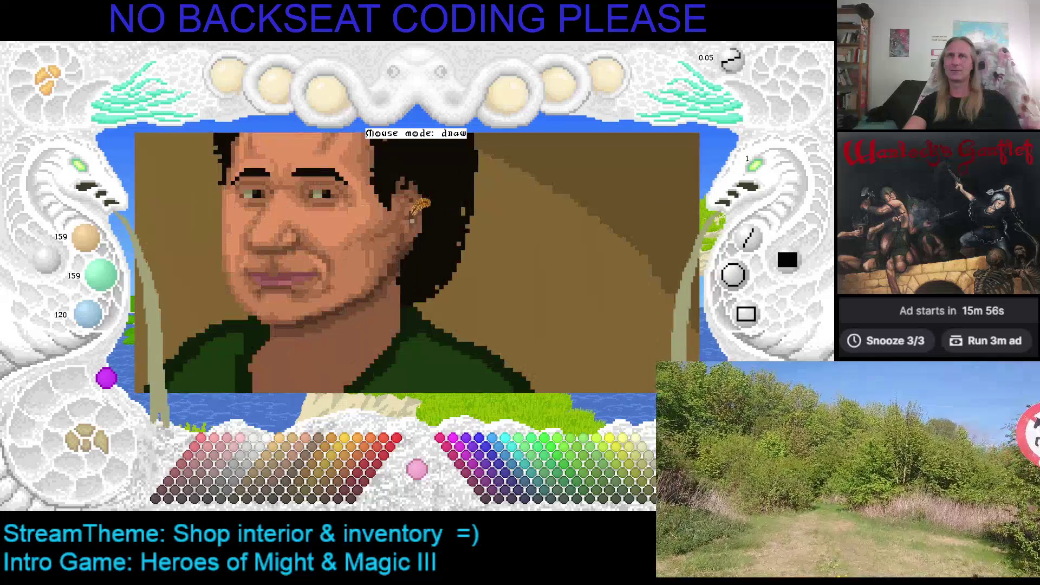
Step: Zoom out and recentre to review the whole shopkeeper portrait
click(97, 174)
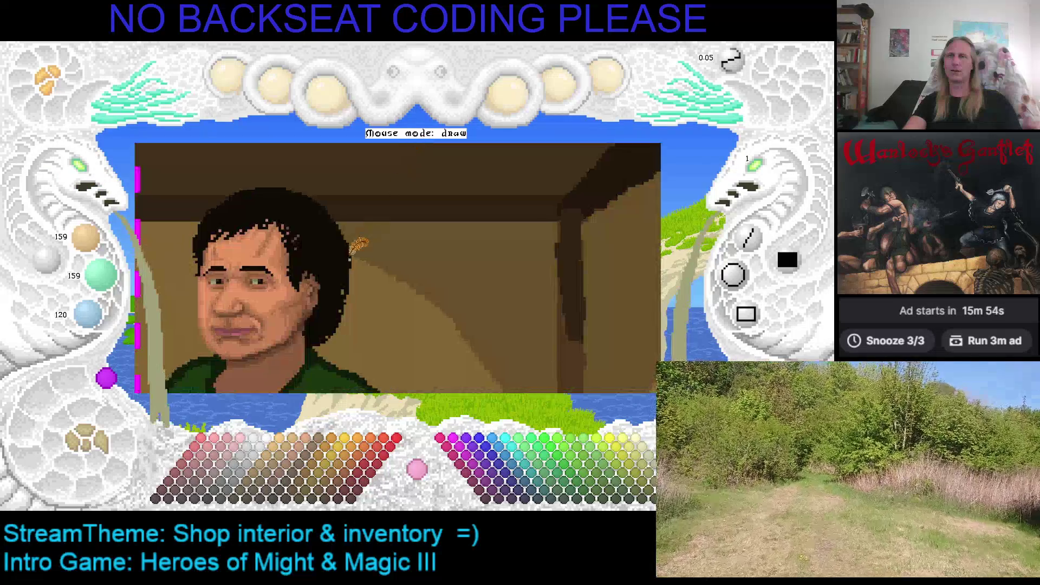
drag(385, 233, 433, 208)
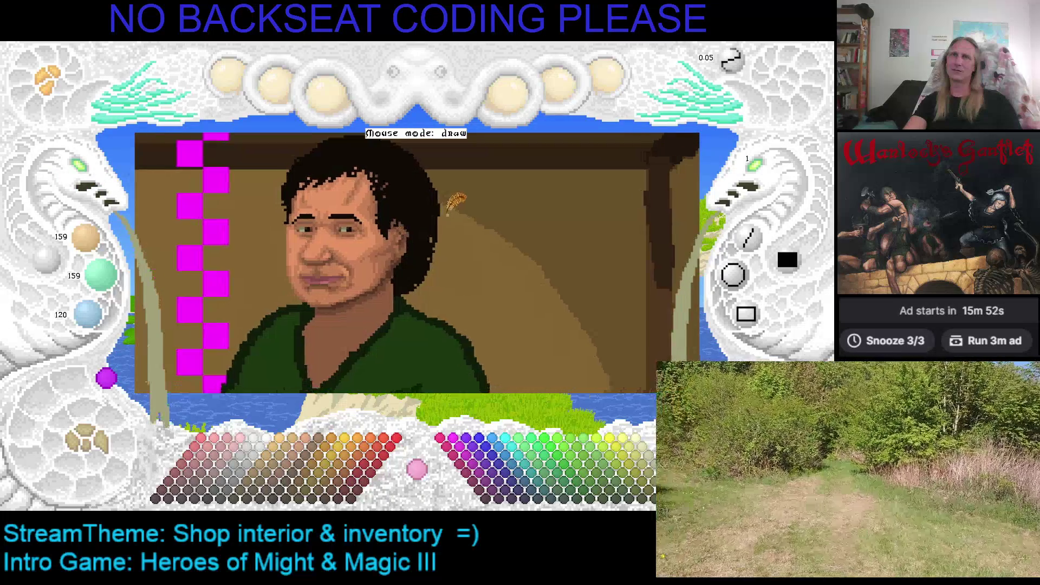
right_click(93, 173)
click(129, 188)
right_click(103, 184)
drag(172, 211, 299, 214)
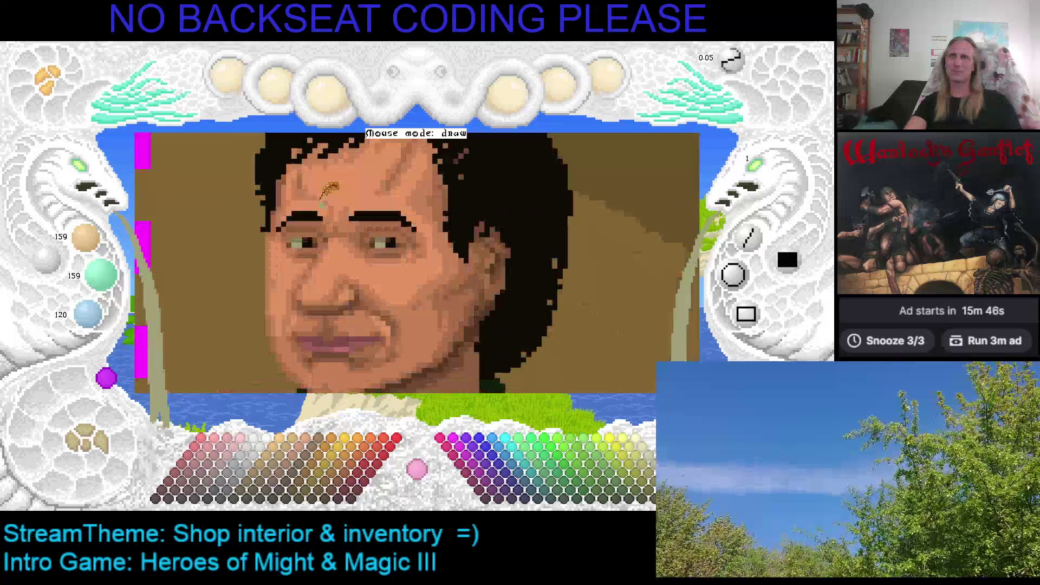
Step: Zoom back in on the eyes and sample the grey-tan eye colour 127/127/96
right_click(81, 171)
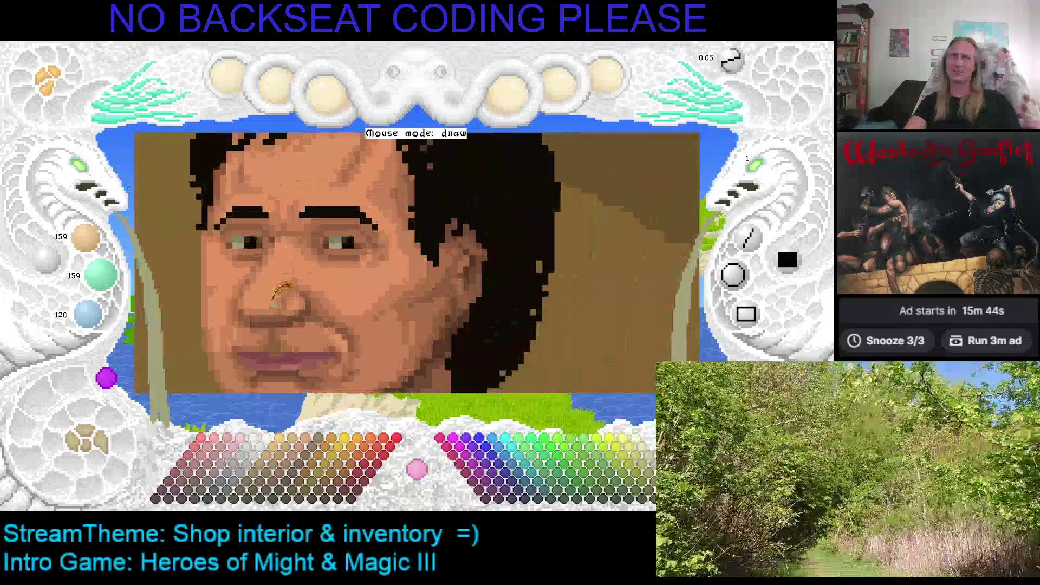
right_click(91, 173)
click(91, 174)
scroll(398, 204, up, 2)
right_click(380, 209)
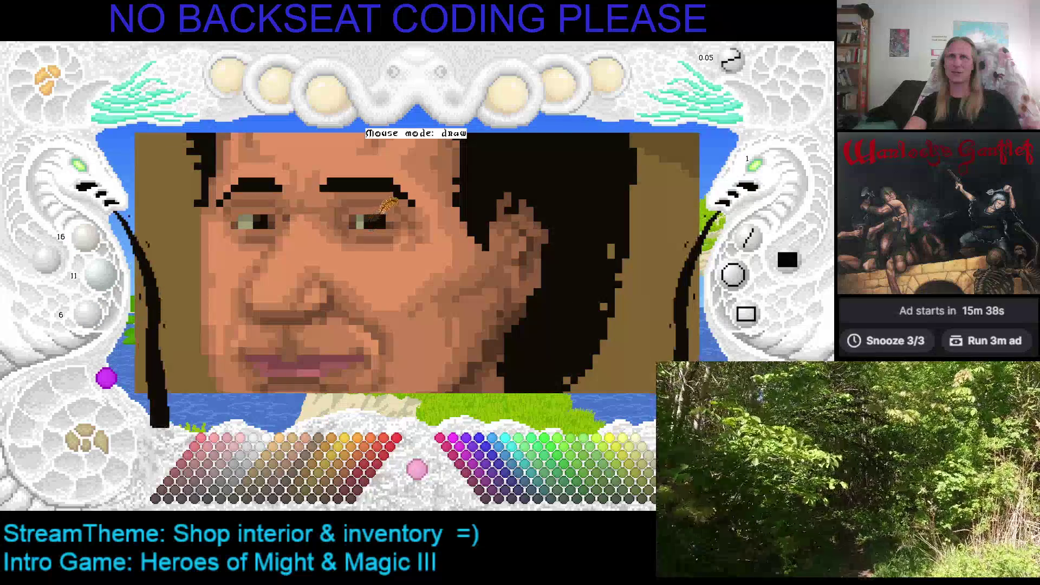
right_click(365, 212)
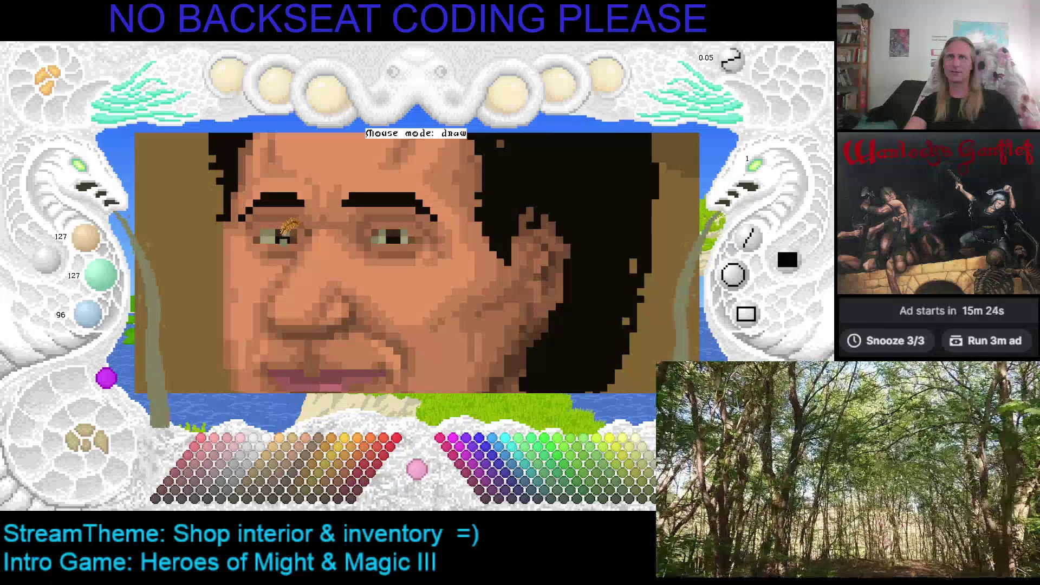
Step: Sample dark brown, near-black, eye-white and brown skin tones from the eye
right_click(282, 233)
right_click(281, 230)
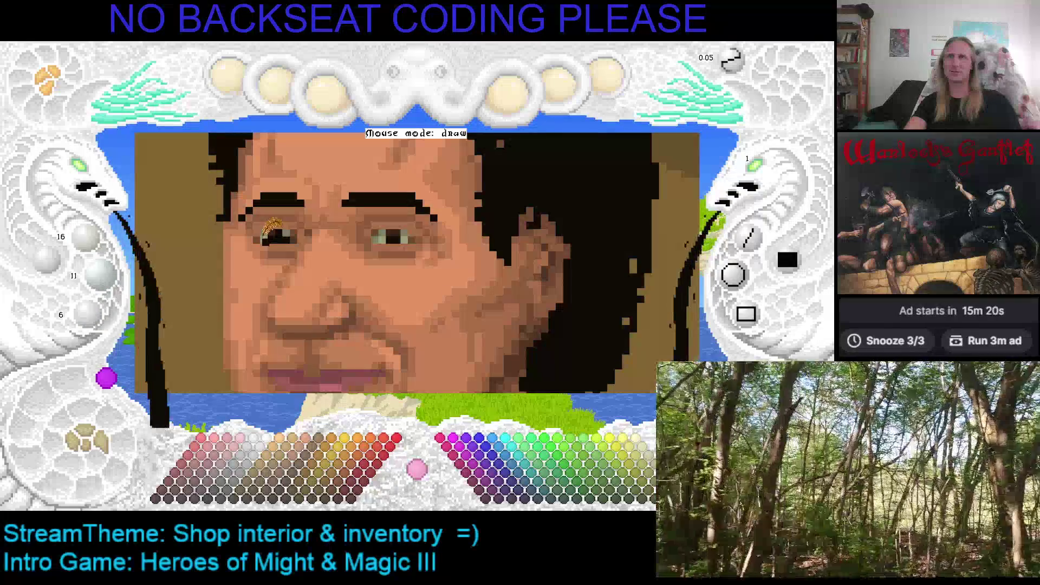
right_click(287, 234)
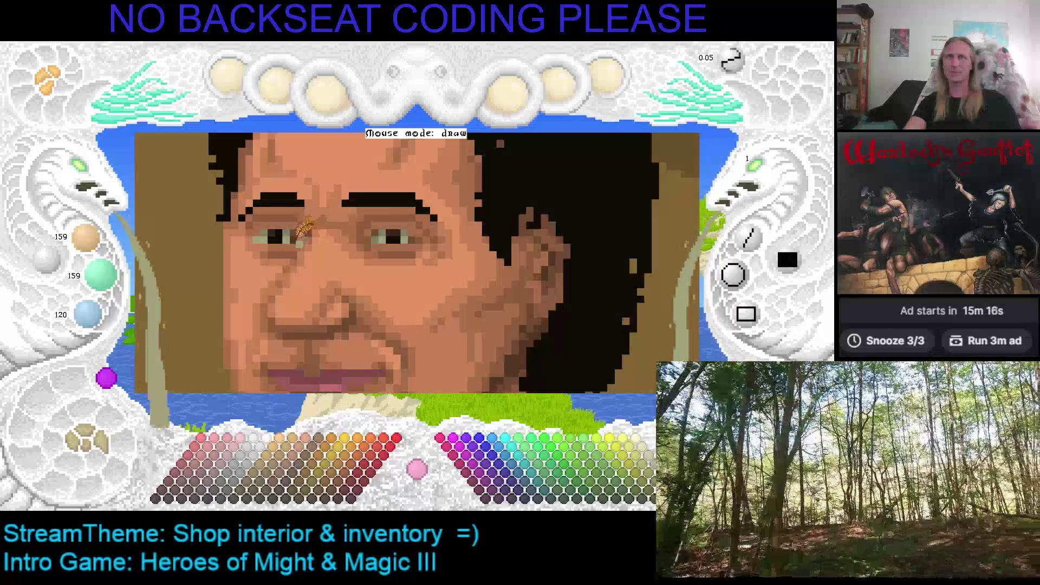
right_click(272, 227)
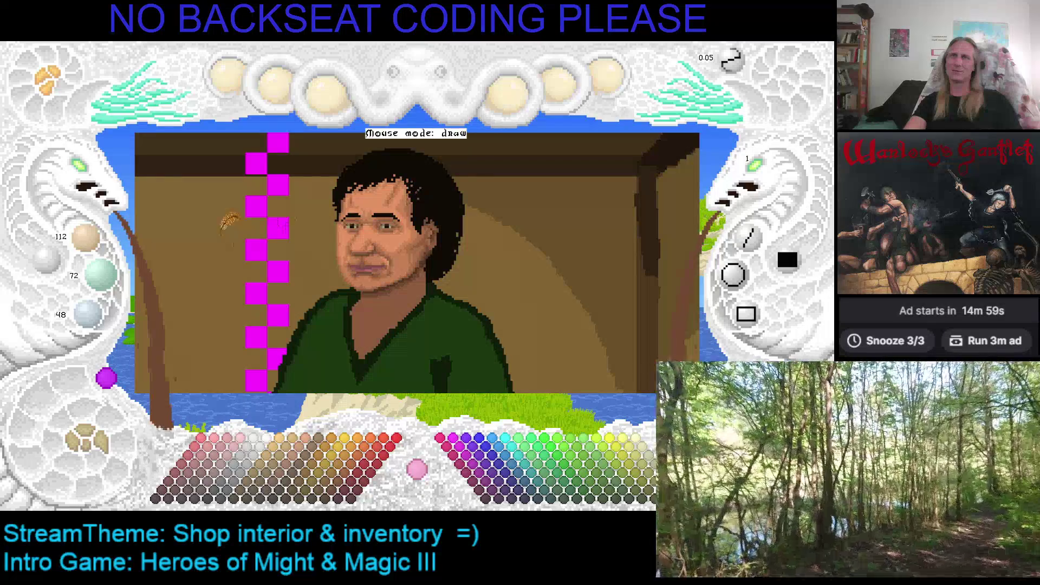
Step: Zoom closer and paint an eyelid pixel beside the eye with the pupil's near-black
click(91, 172)
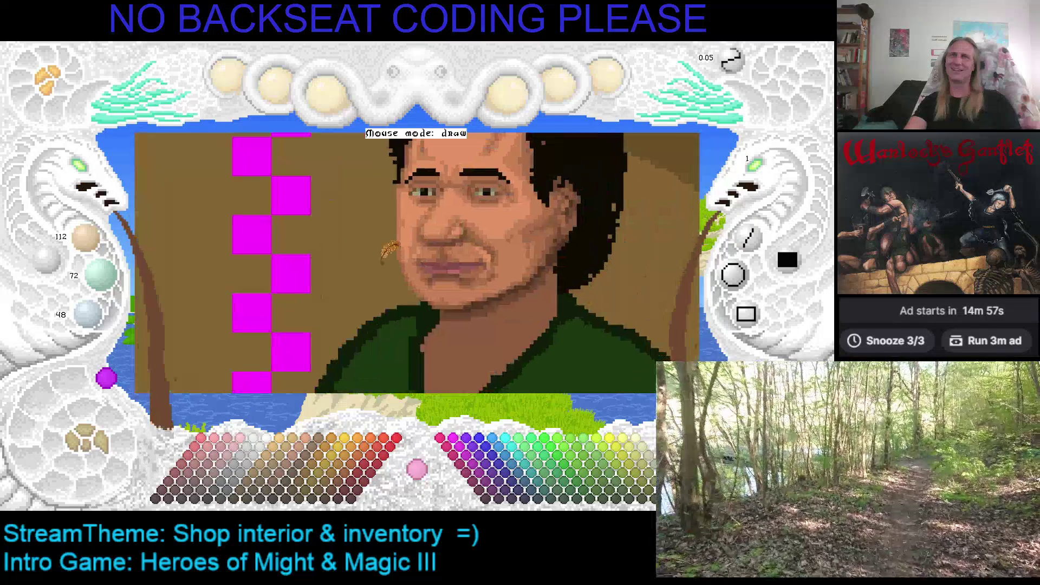
click(96, 184)
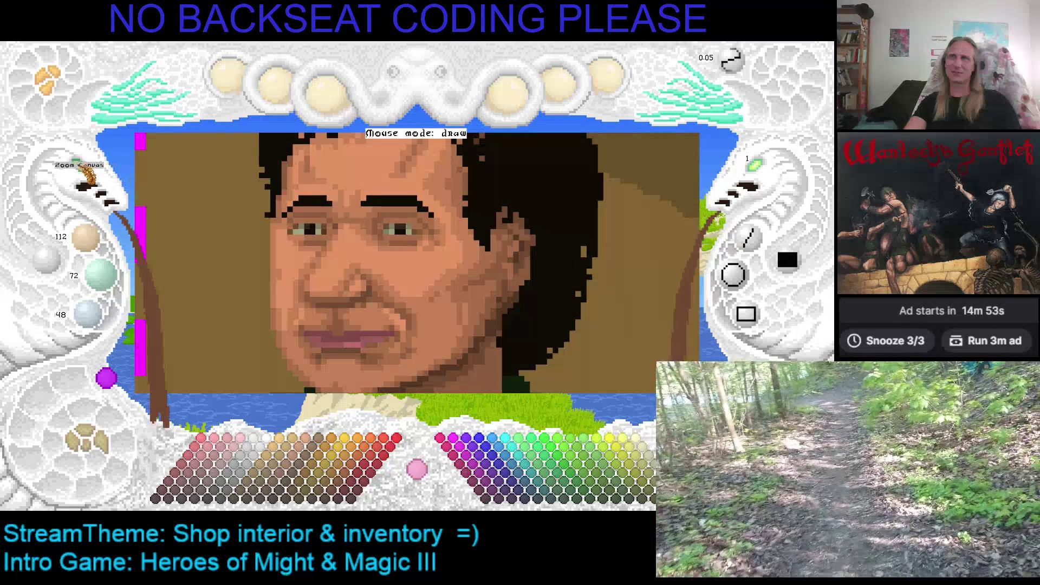
click(88, 172)
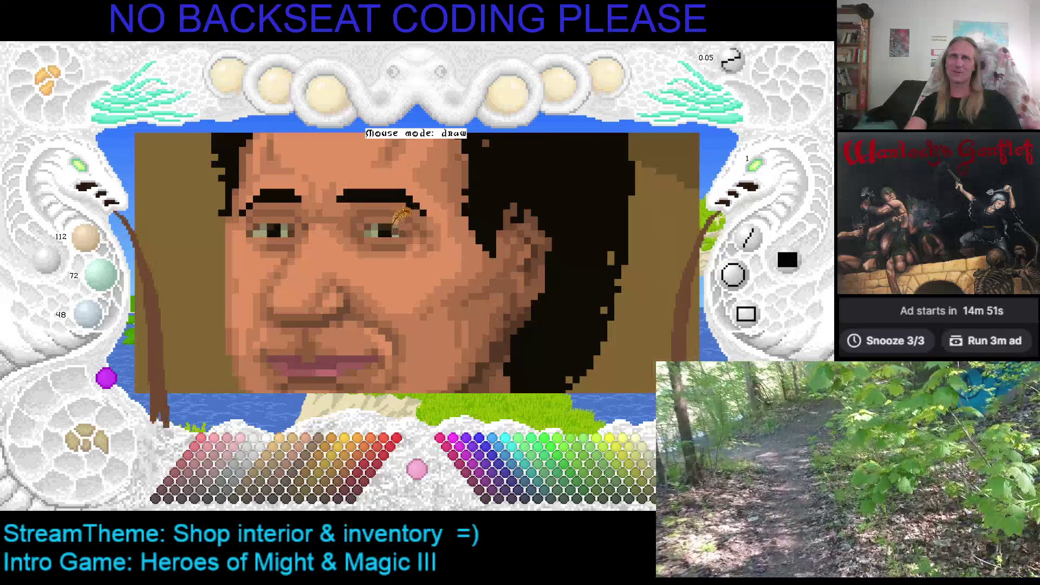
right_click(391, 231)
click(418, 225)
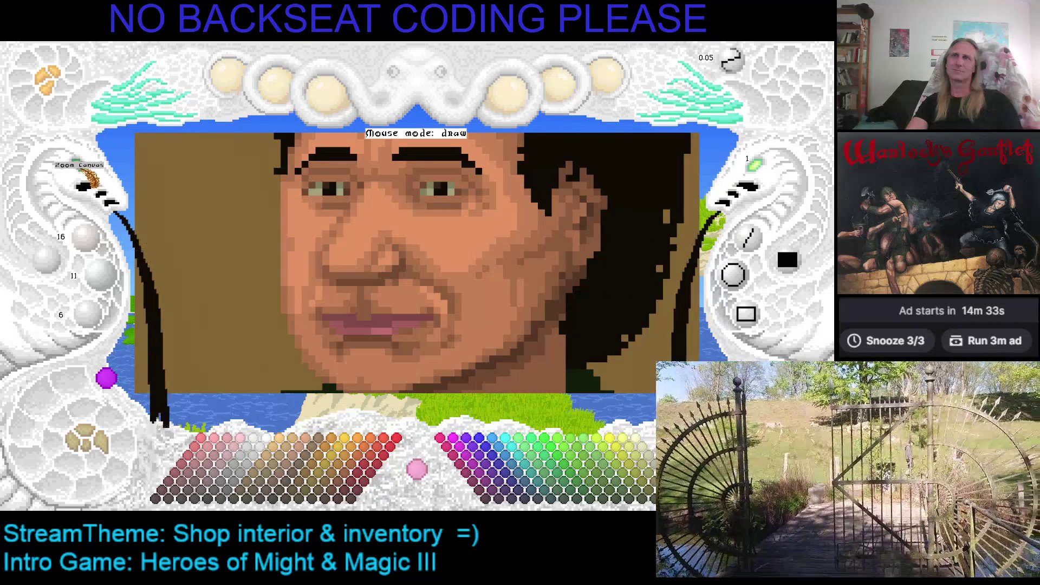
Step: Resample eye colours, ending on the dark skin brown 112/72/48
right_click(325, 174)
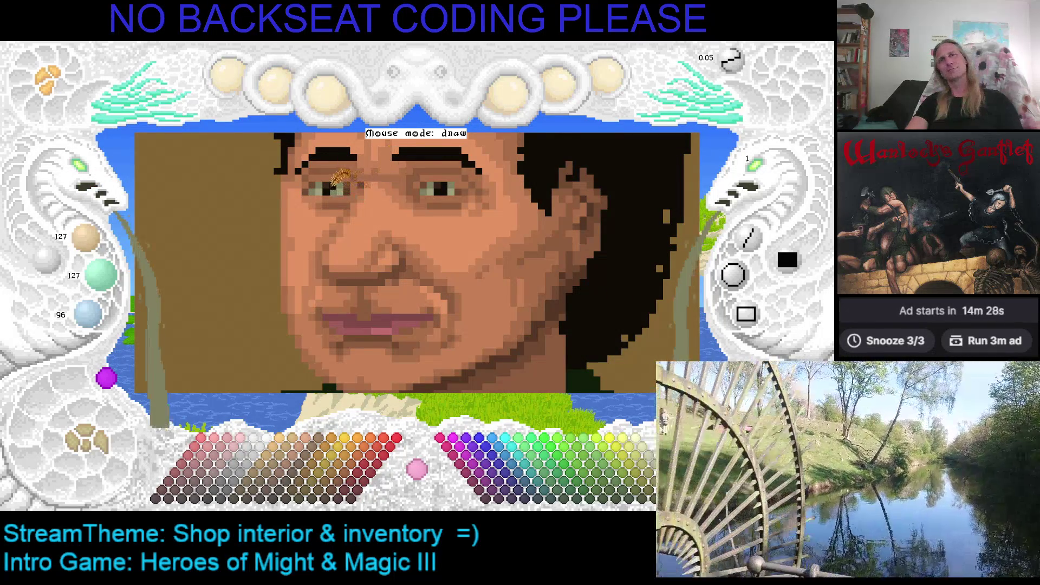
right_click(338, 188)
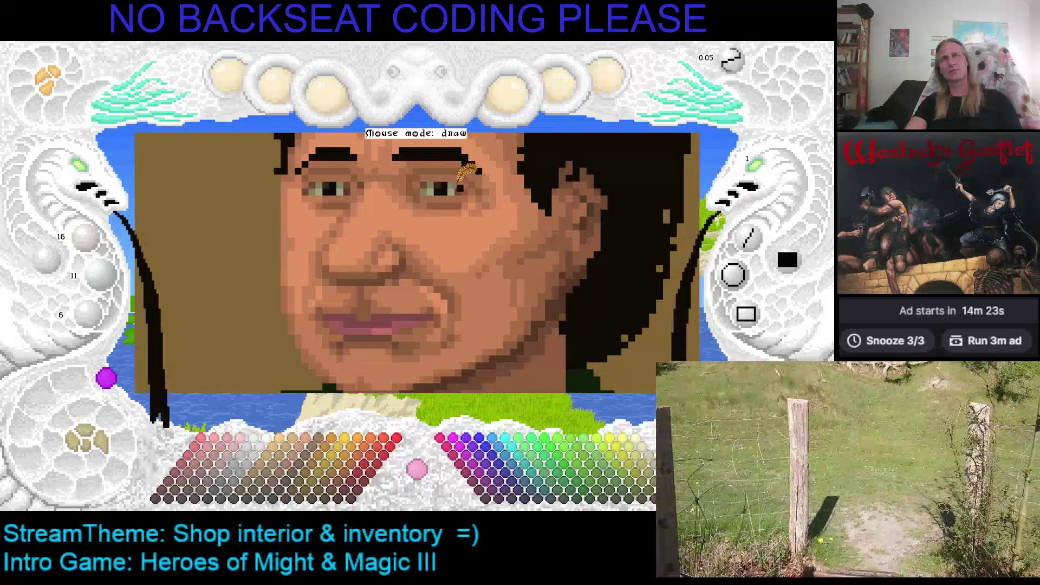
right_click(459, 186)
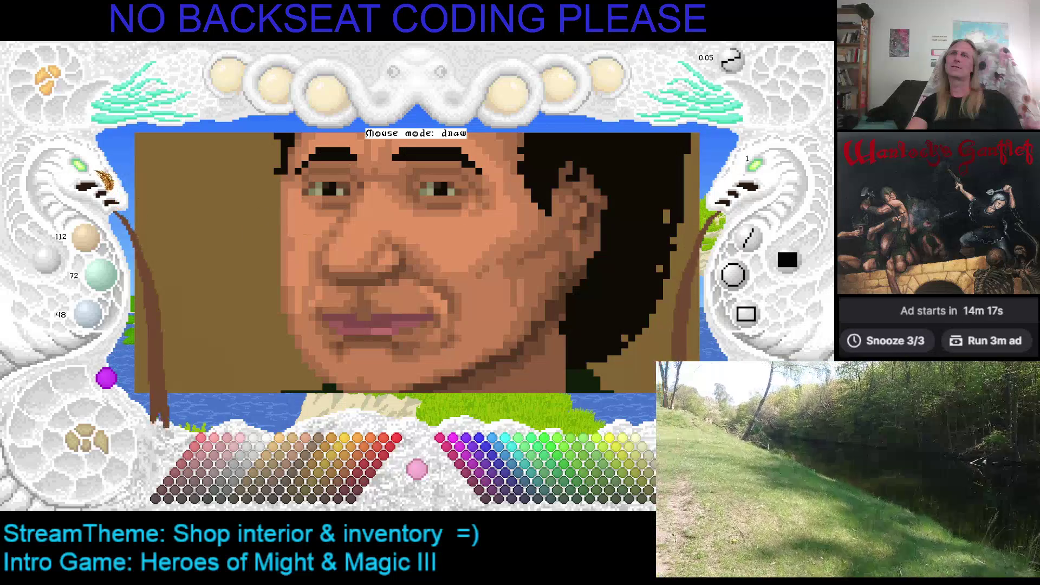
scroll(425, 226, down, 2)
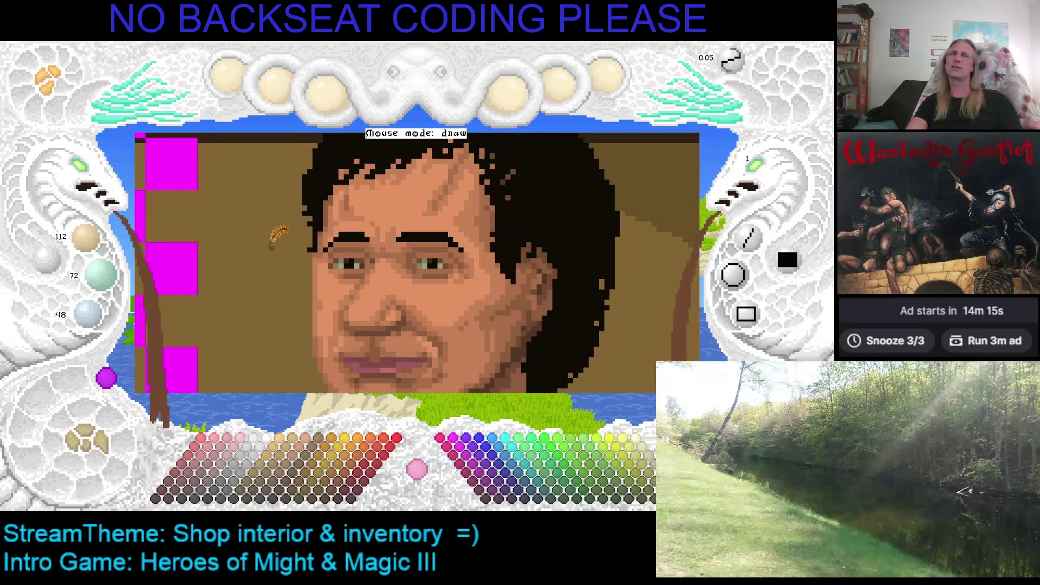
scroll(120, 155, down, 1)
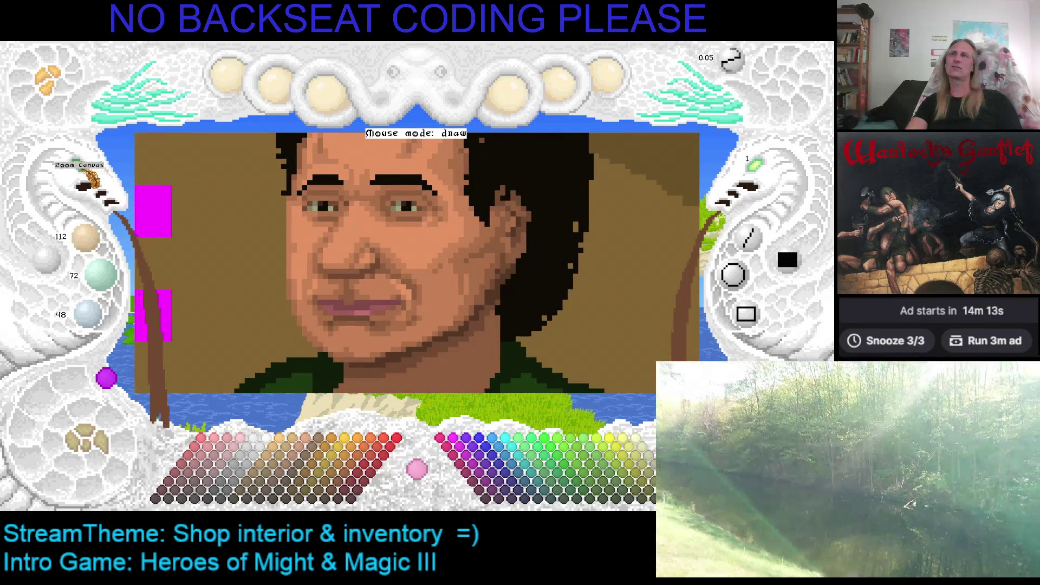
scroll(89, 179, up, 2)
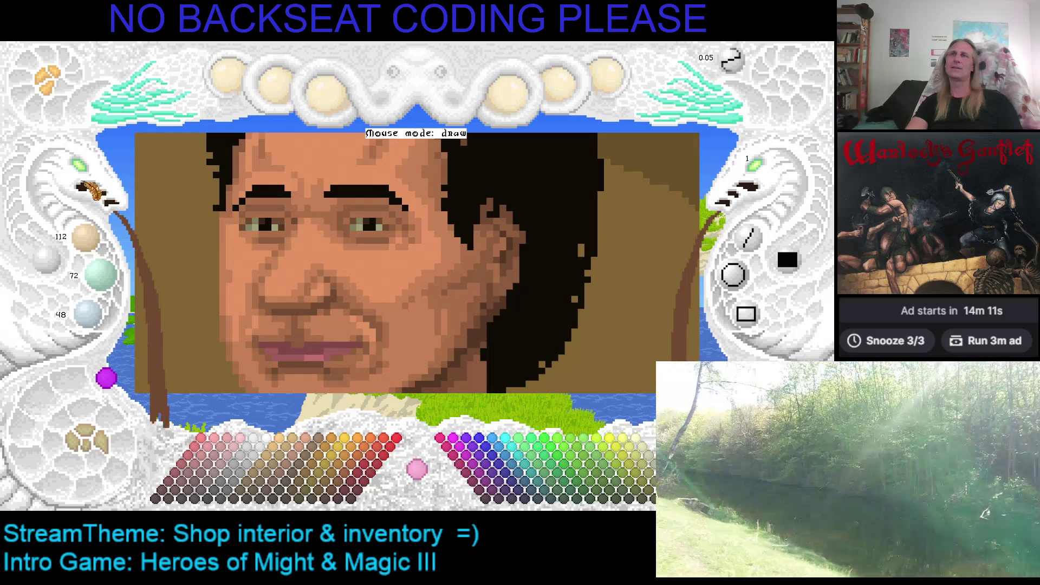
scroll(92, 187, up, 2)
scroll(299, 174, down, 1)
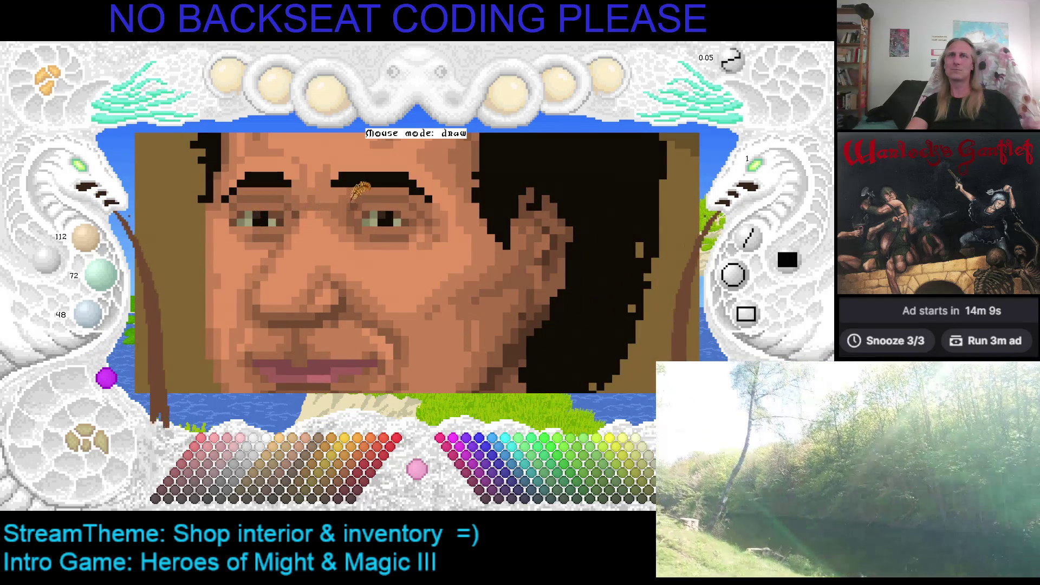
Step: Sample near-black, eye-white, dark brown and skin tones from the right eye
right_click(397, 215)
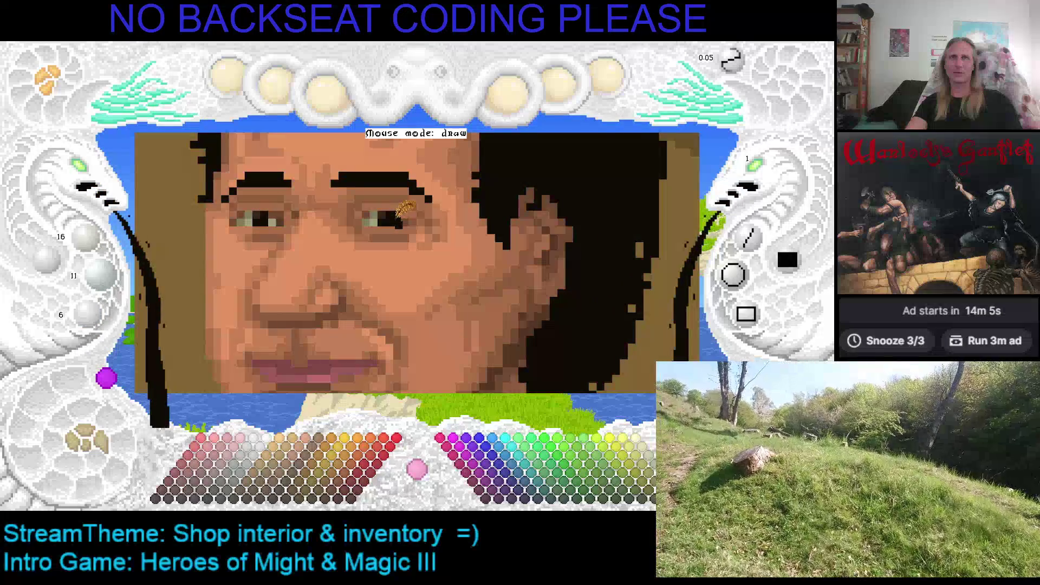
right_click(380, 221)
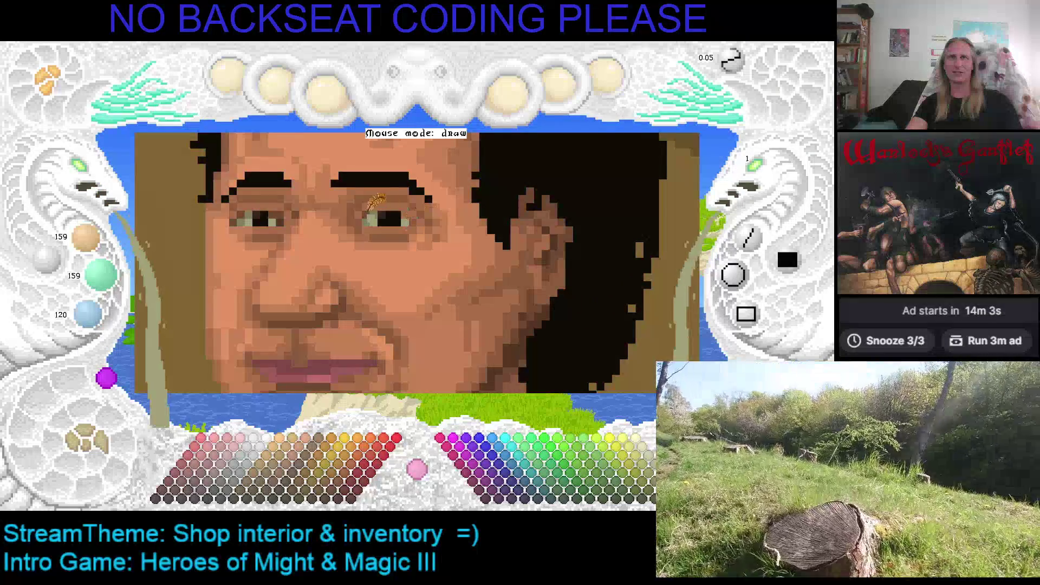
right_click(388, 217)
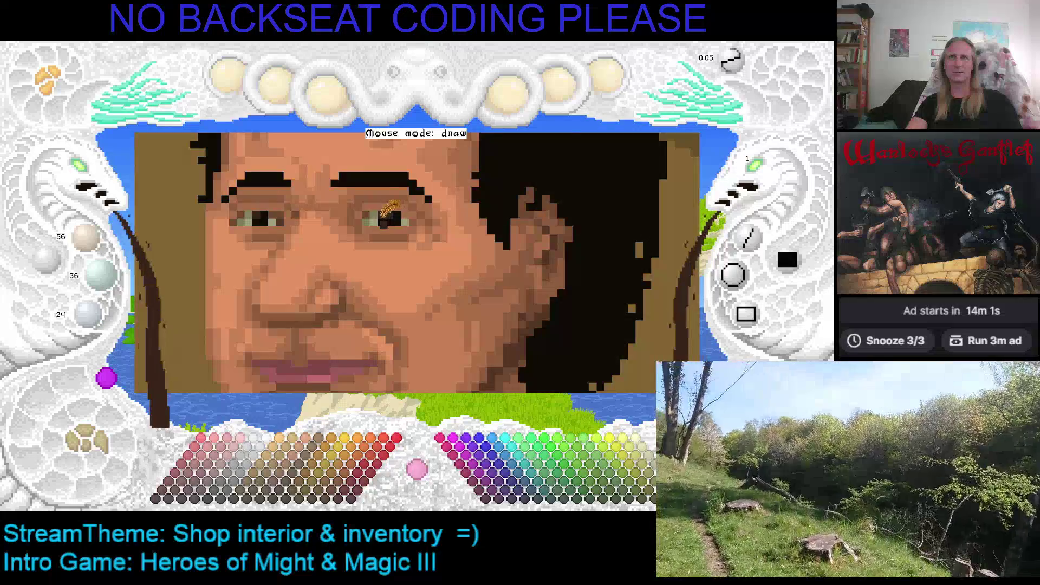
right_click(385, 221)
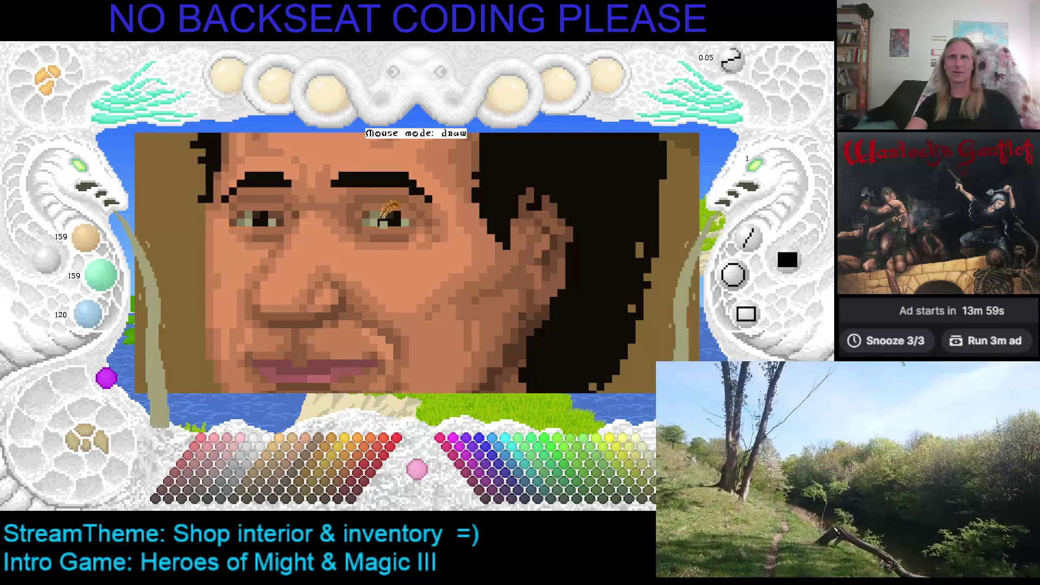
right_click(372, 212)
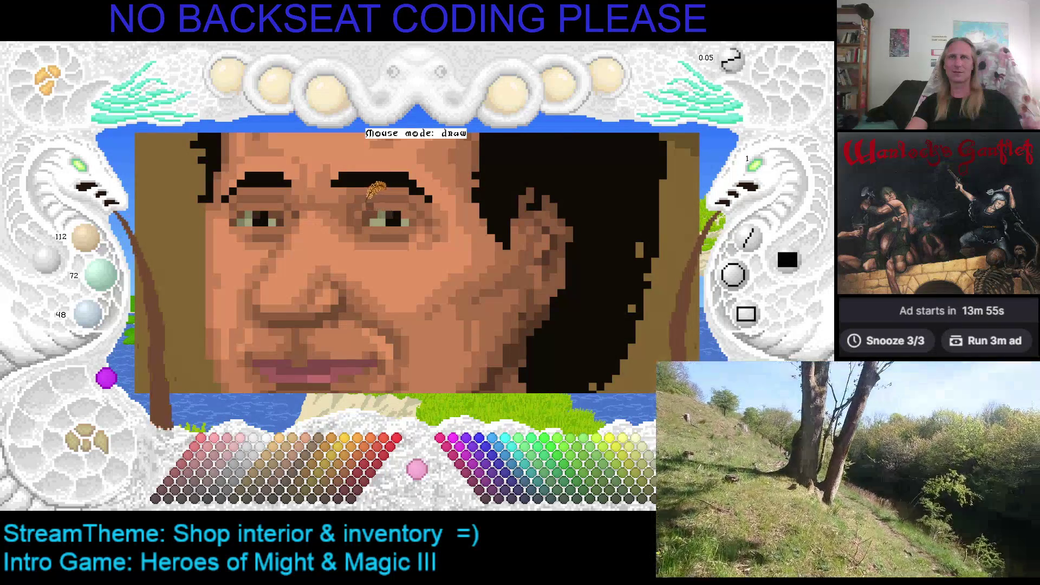
right_click(374, 207)
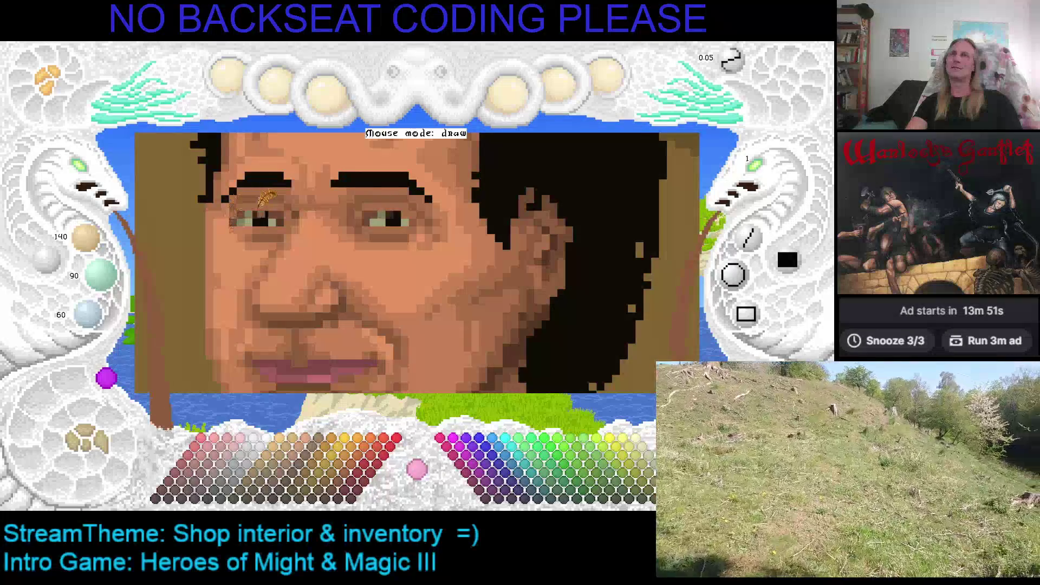
Step: Sample the left eye's colours and settle on grey-green 127/127/96
right_click(269, 210)
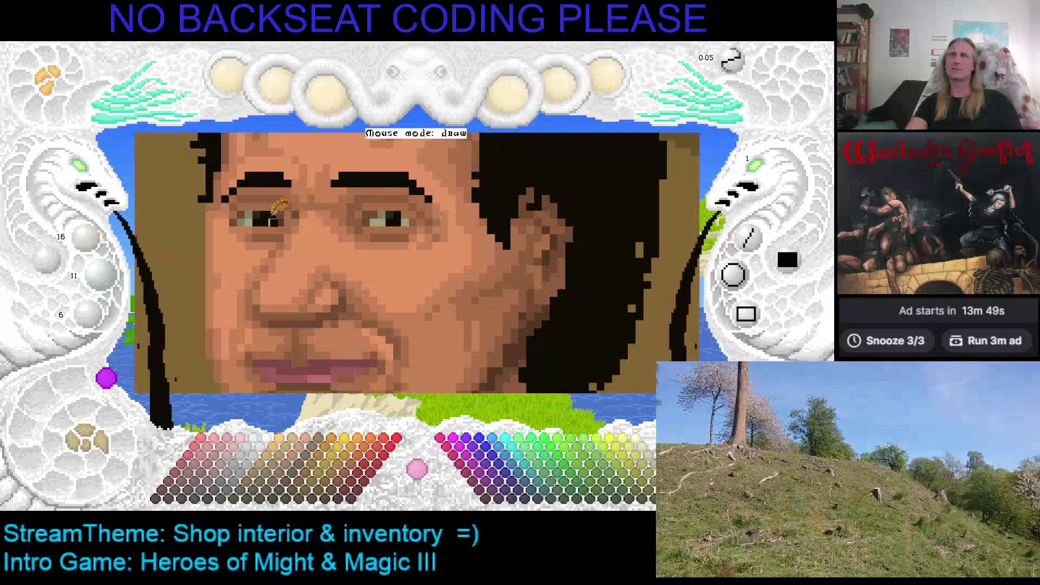
right_click(253, 213)
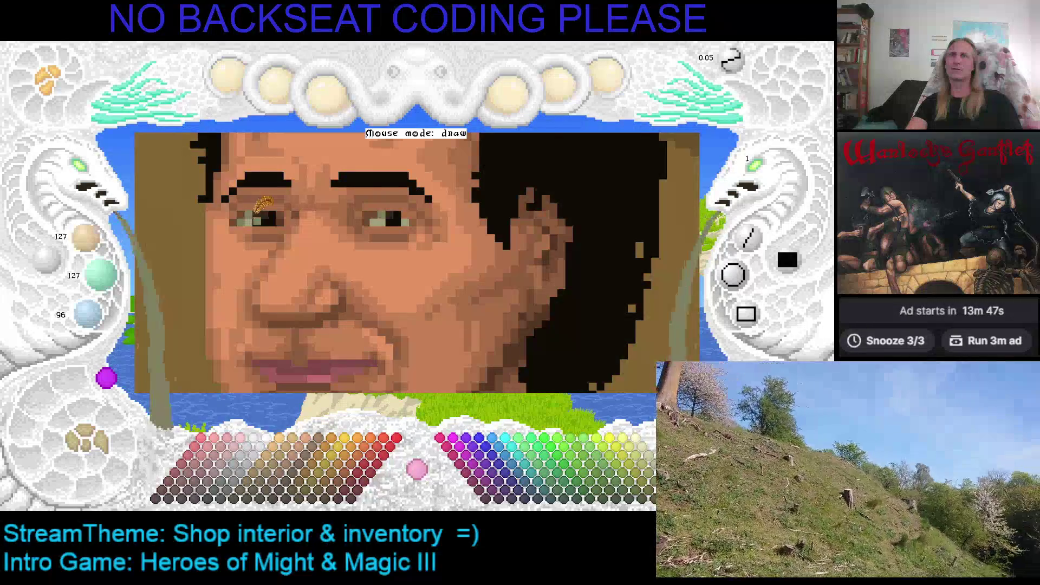
right_click(260, 216)
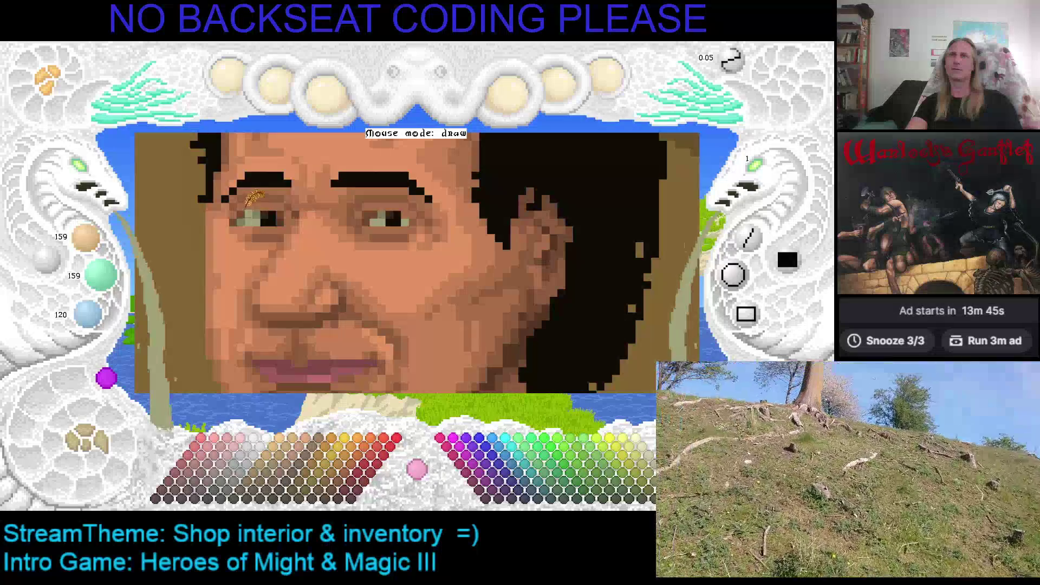
right_click(242, 212)
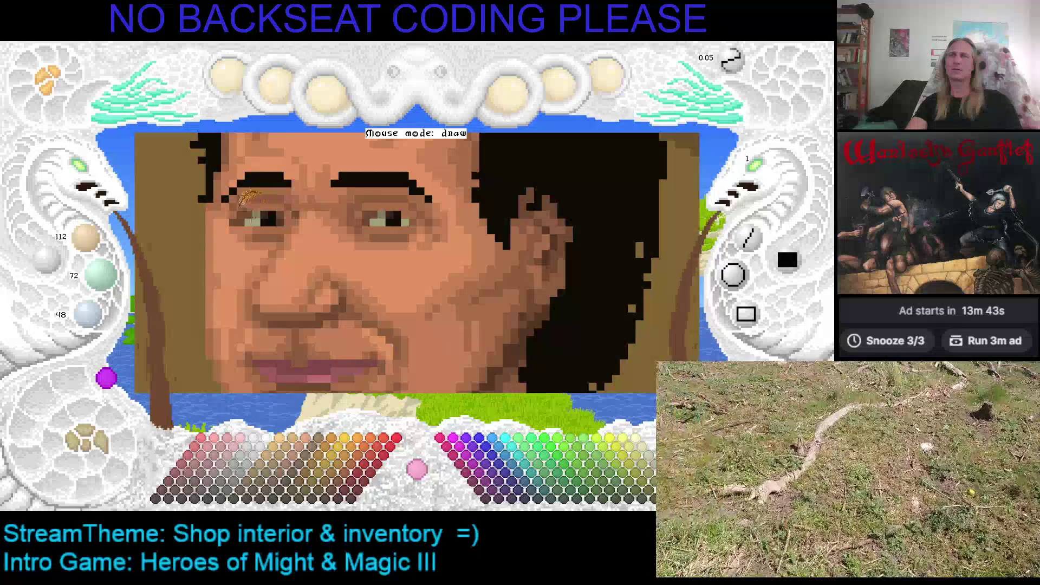
right_click(245, 210)
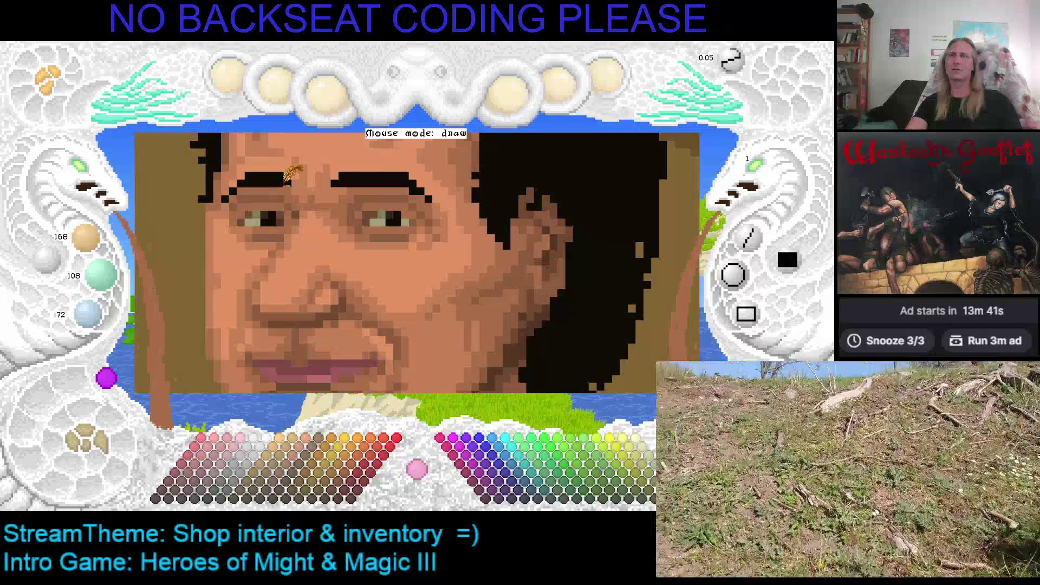
mouse_move(390, 222)
mouse_down()
mouse_move(310, 219)
mouse_move(441, 216)
mouse_up()
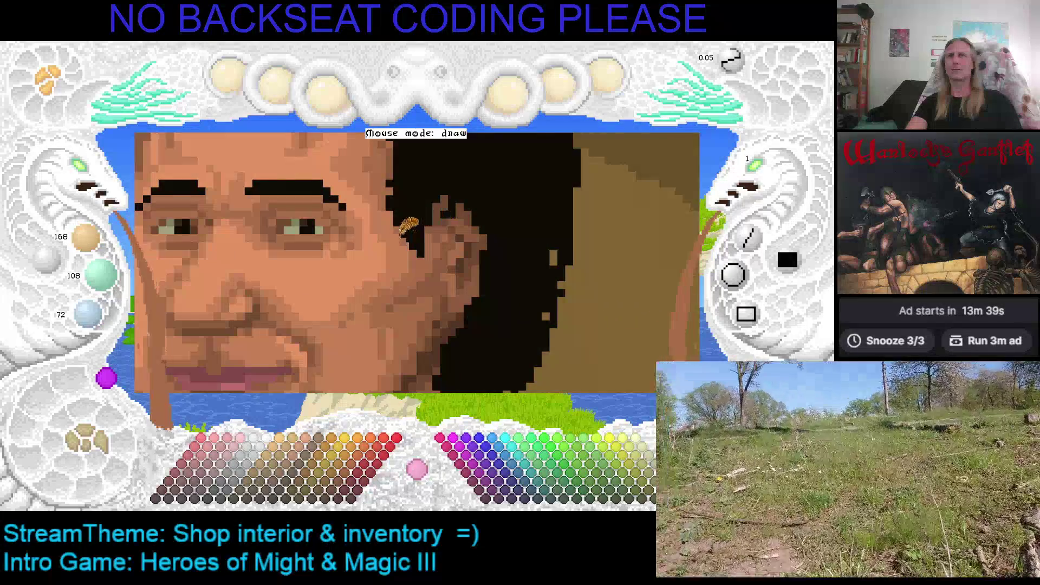
right_click(211, 212)
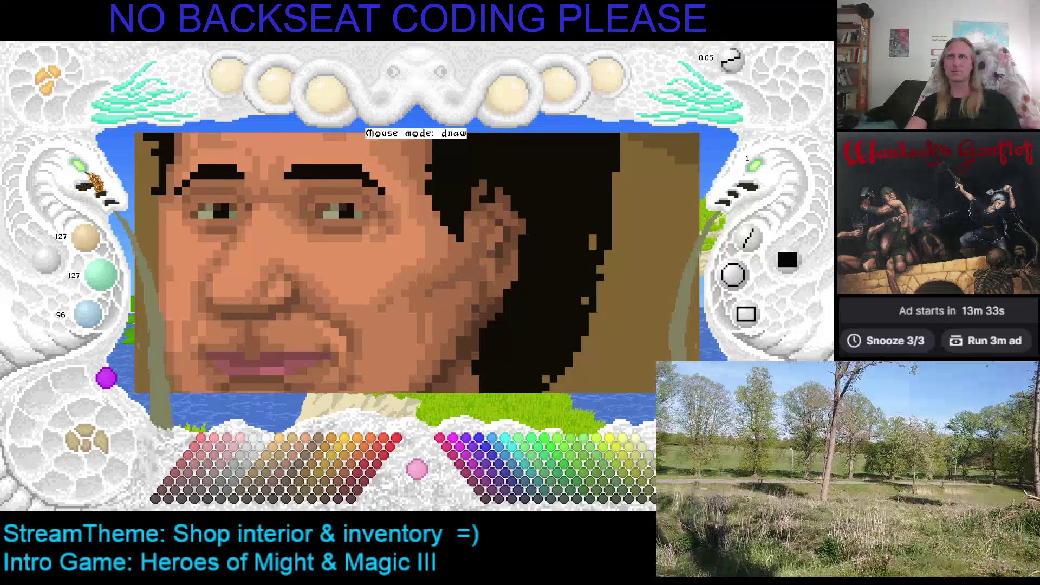
Step: Zoom around the portrait, then place a dark red (95/54/54) pixel beside the left eye
scroll(417, 279, up, 2)
scroll(484, 137, down, 2)
scroll(519, 200, up, 2)
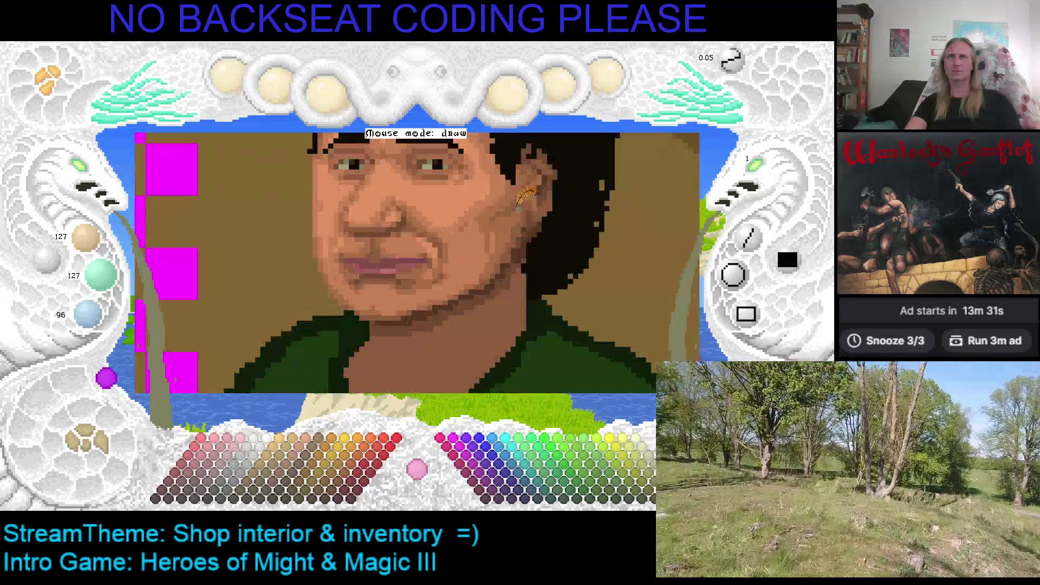
scroll(512, 207, up, 2)
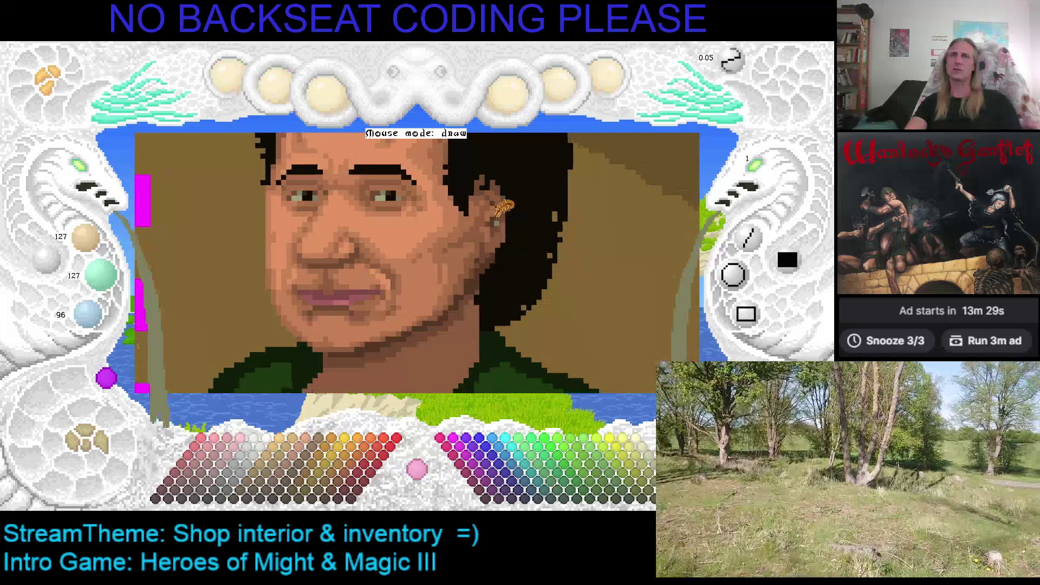
scroll(295, 225, up, 2)
scroll(442, 211, down, 3)
scroll(441, 211, up, 1)
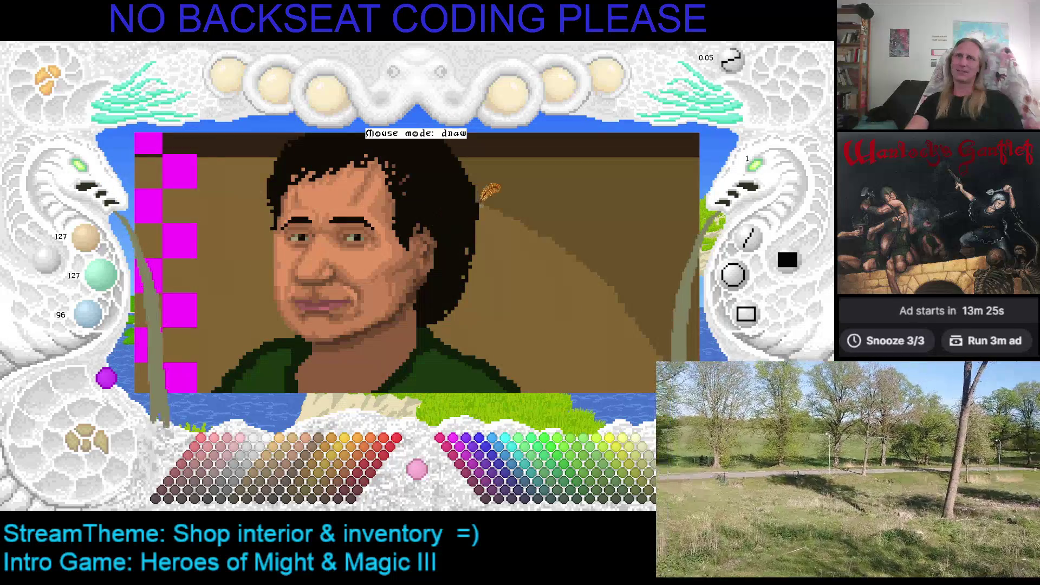
scroll(428, 178, up, 3)
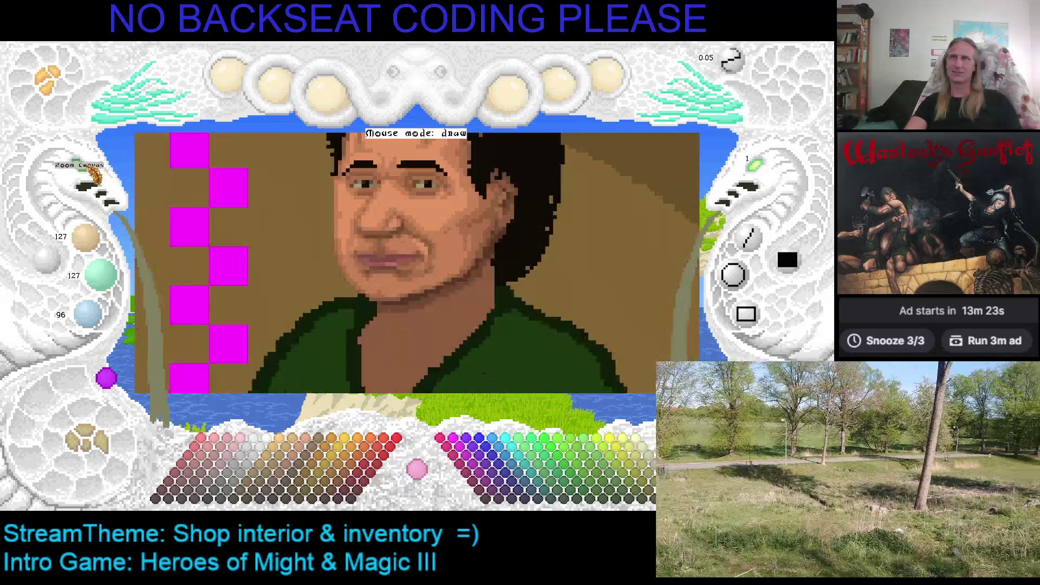
scroll(355, 224, down, 2)
scroll(239, 244, up, 1)
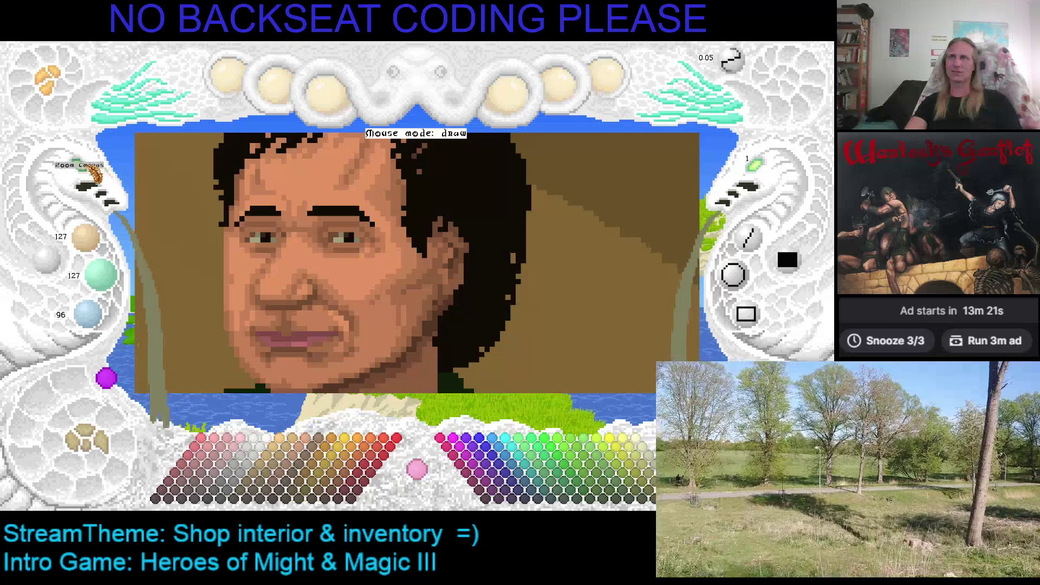
scroll(344, 299, up, 3)
scroll(343, 299, down, 2)
scroll(343, 299, up, 1)
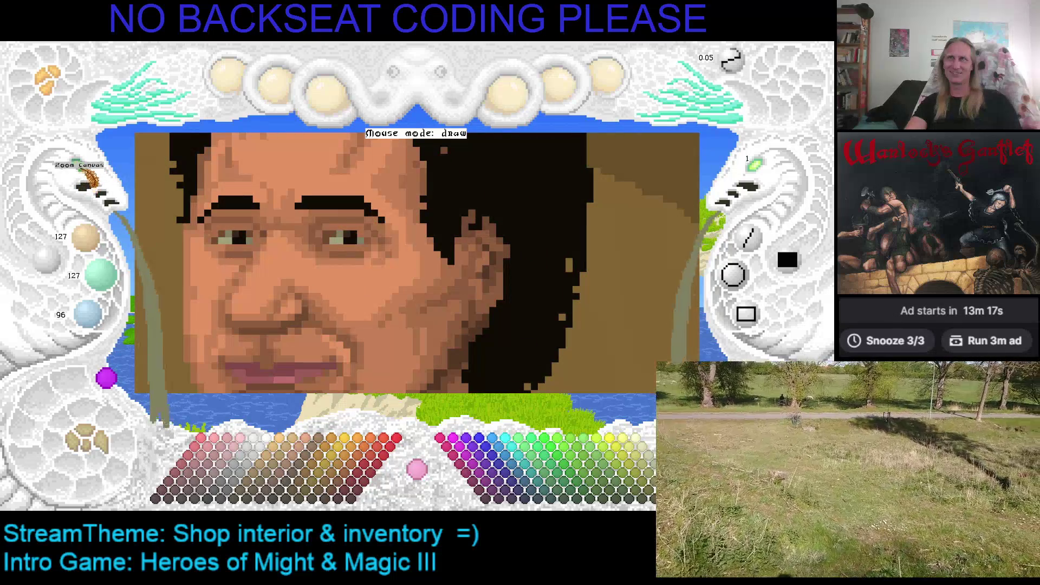
scroll(281, 216, up, 3)
scroll(280, 196, down, 2)
scroll(281, 216, up, 1)
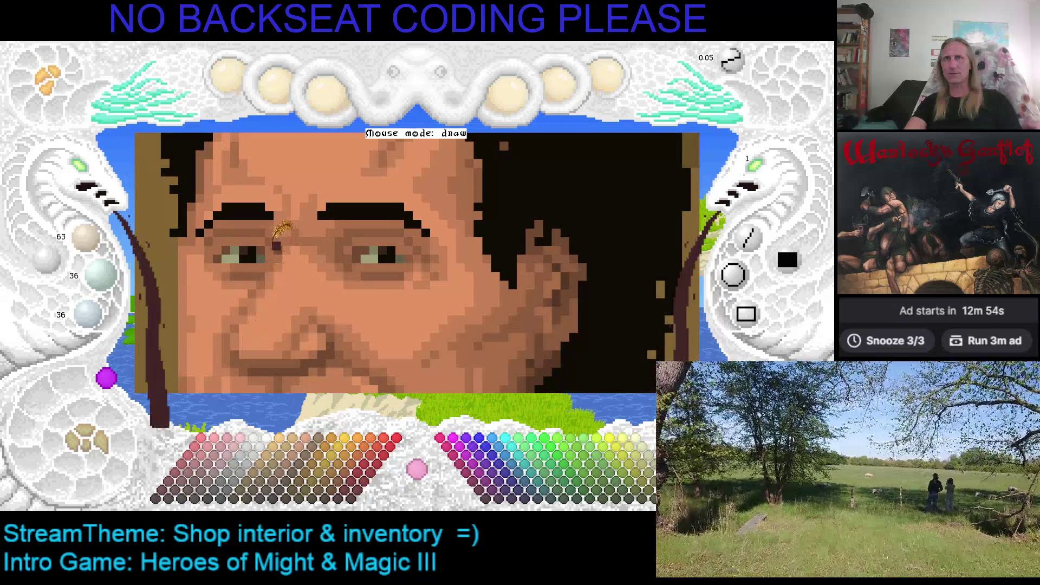
click(192, 488)
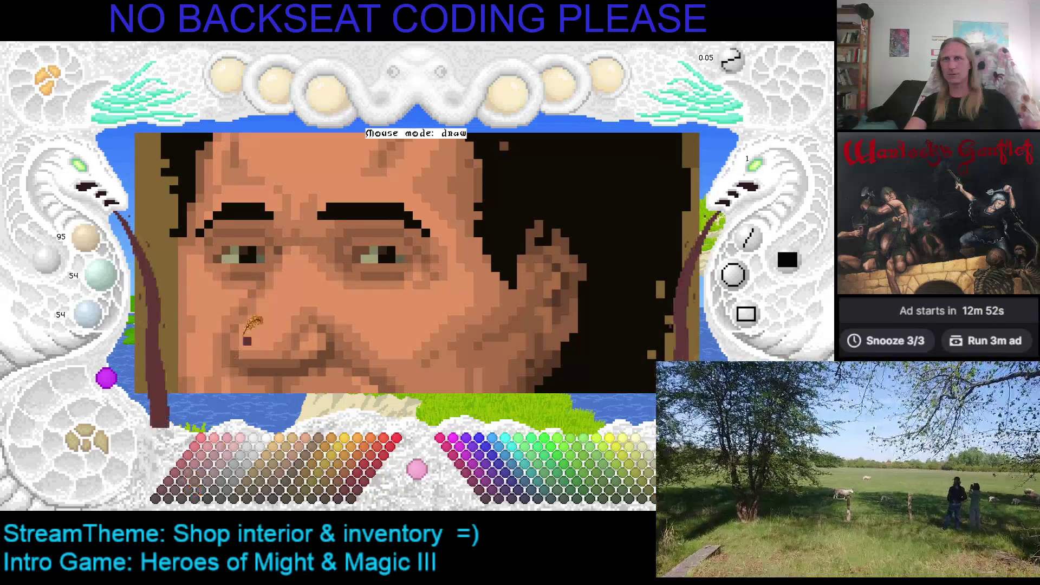
Step: Add dark red pixels at both eyes, choose a deeper pink from the palette, and save
click(265, 262)
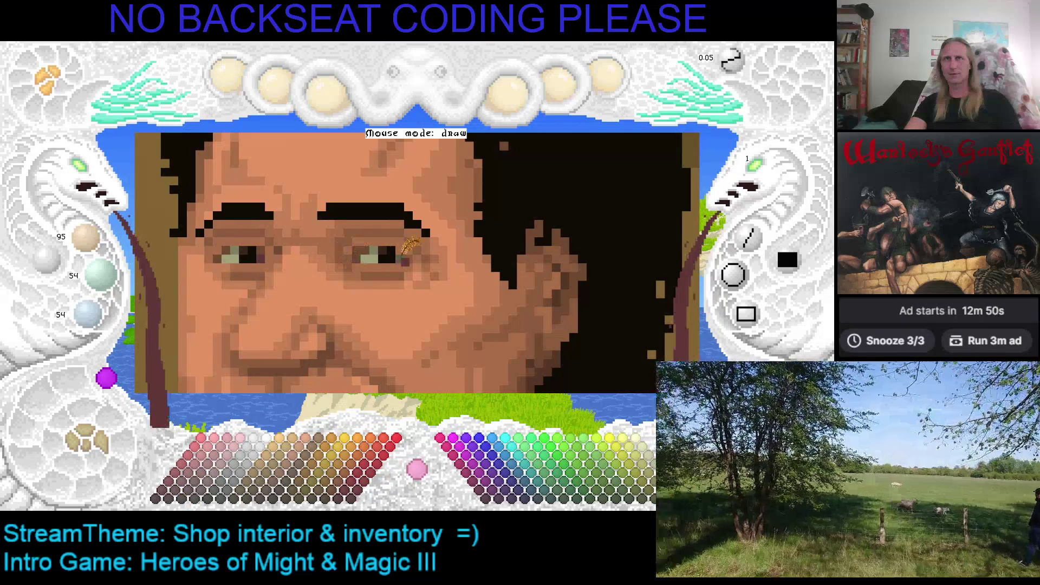
click(371, 262)
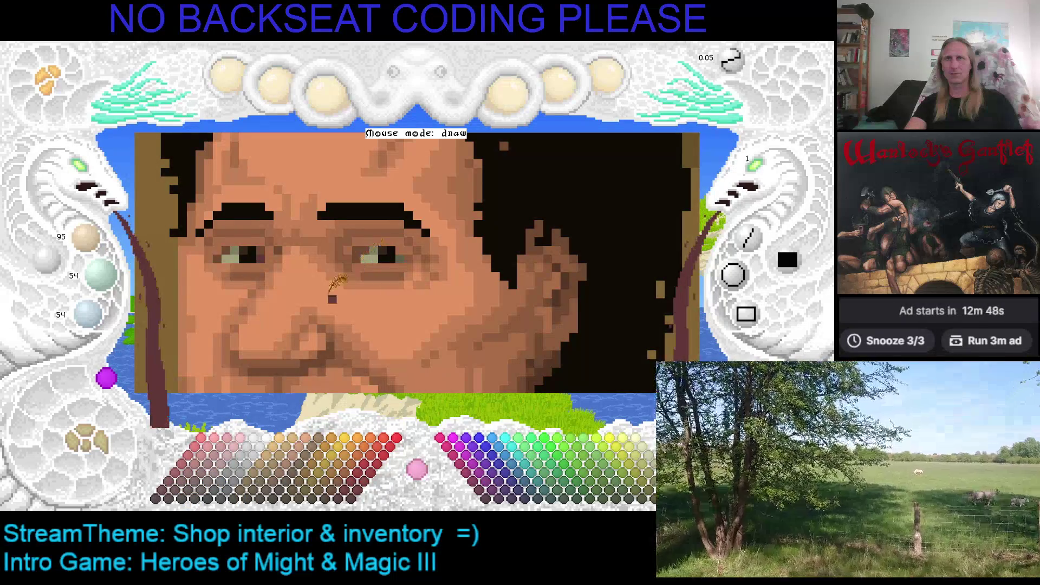
click(240, 466)
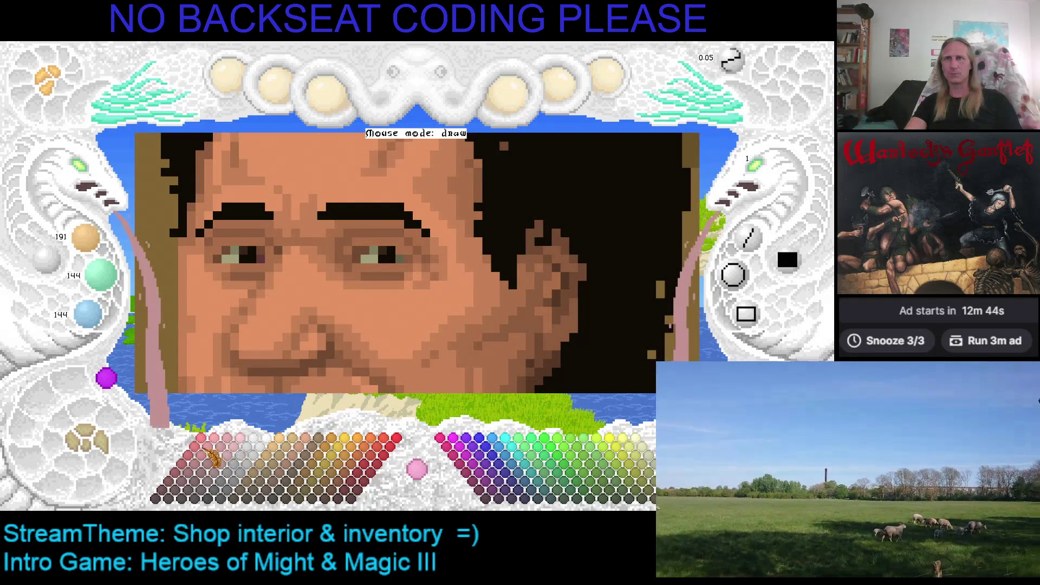
click(204, 476)
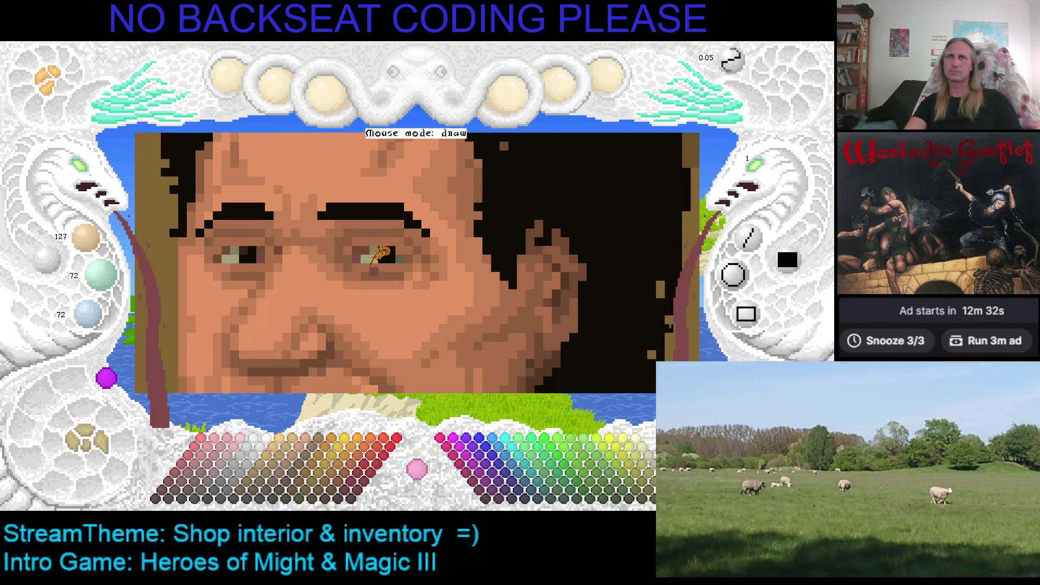
key(ctrl+s)
Step: Pan across the face and sample the warm tan skin tone 196/126/84
mouse_move(352, 340)
mouse_down()
mouse_move(437, 244)
mouse_move(416, 275)
mouse_up()
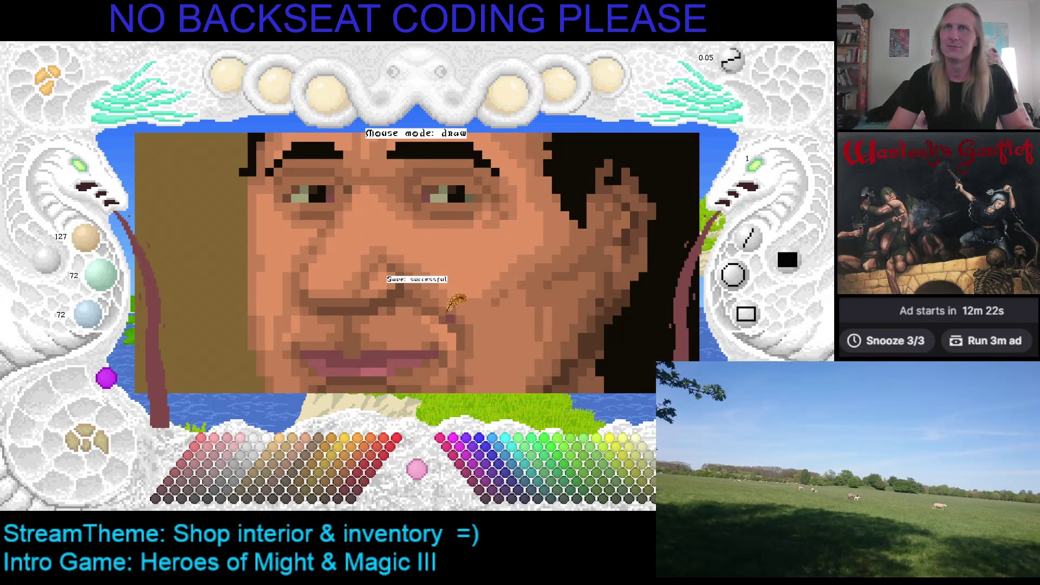
right_click(347, 193)
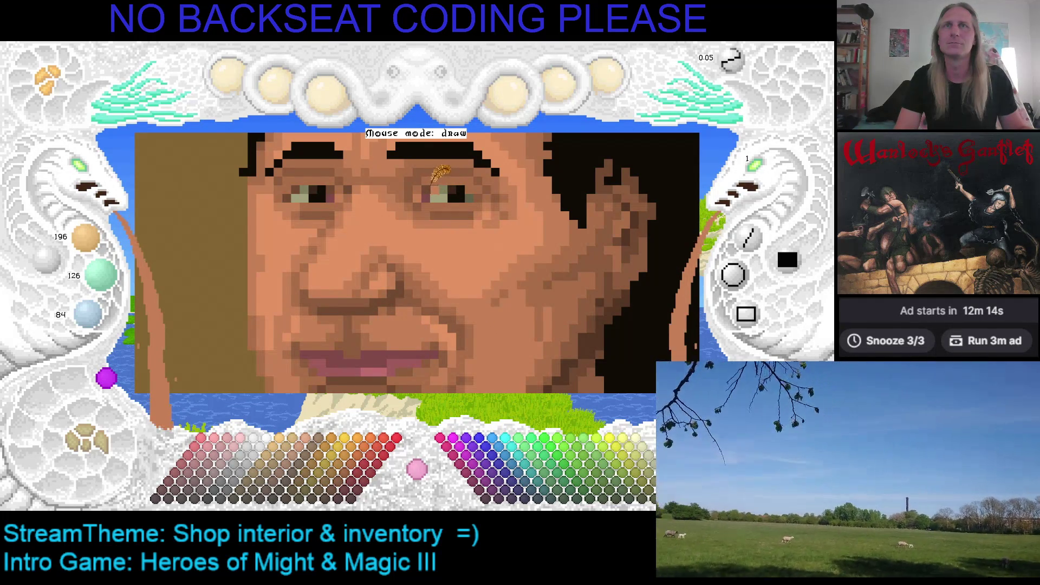
drag(432, 184, 406, 237)
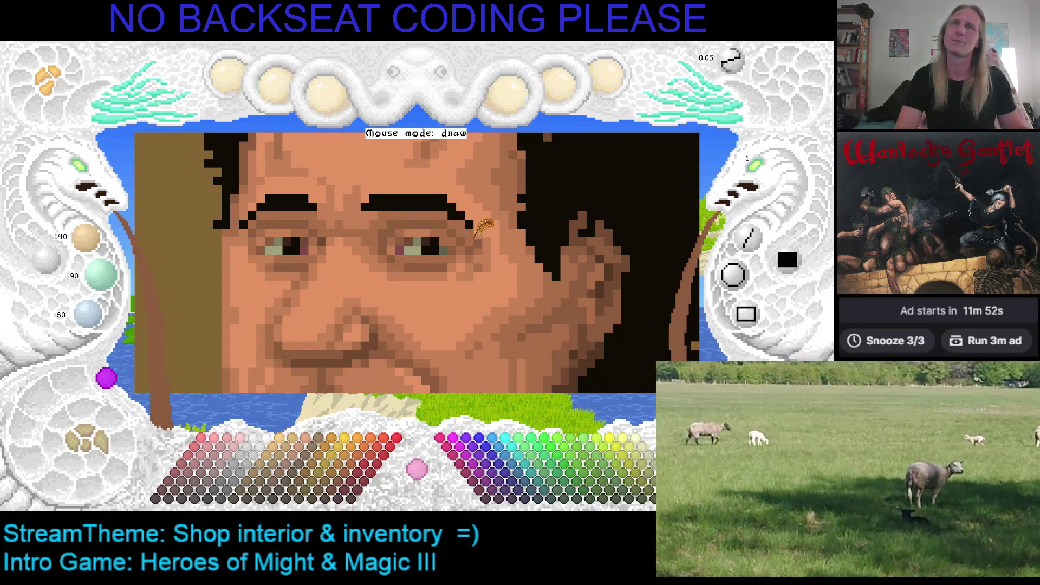
Step: Pan down-left and zoom in to frame the shopkeeper's mouth and chin
key(Down)
key(Left)
key(Down)
key(Left)
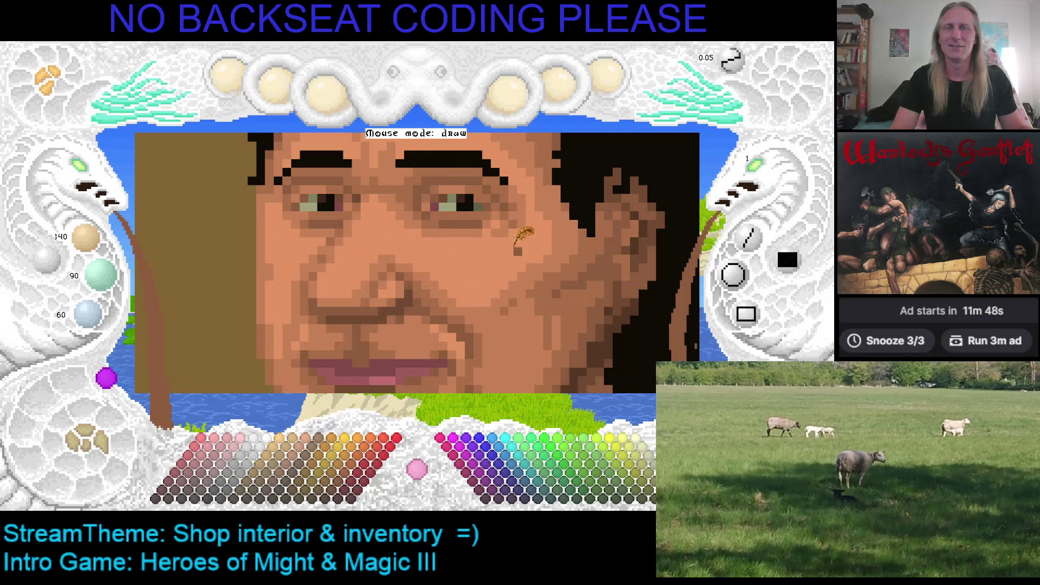
scroll(469, 268, up, 1)
scroll(469, 268, down, 1)
key(Down)
key(Left)
key(Down)
key(Left)
key(Down)
key(Down)
key(Left)
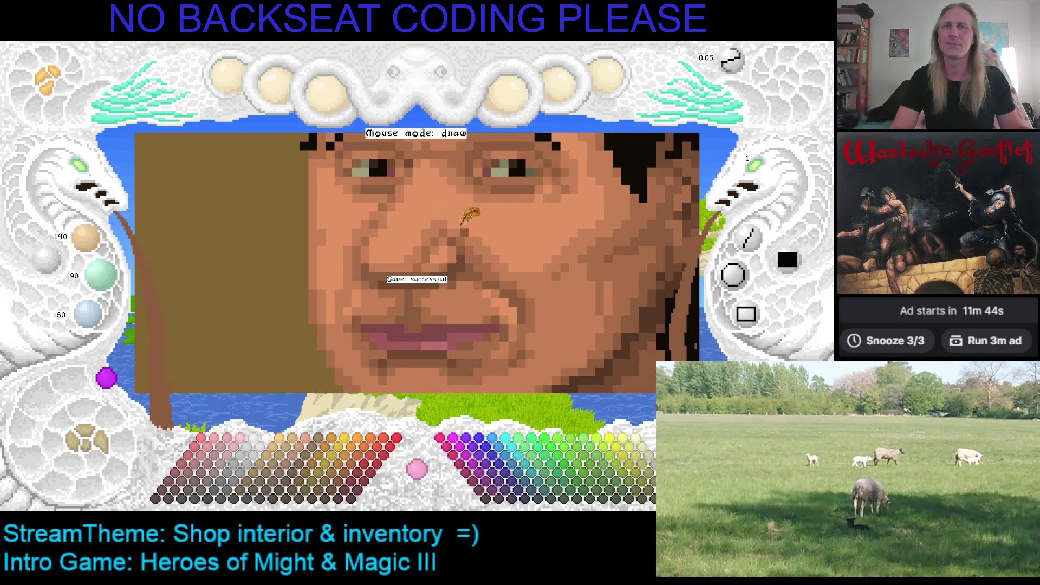
scroll(428, 213, up, 1)
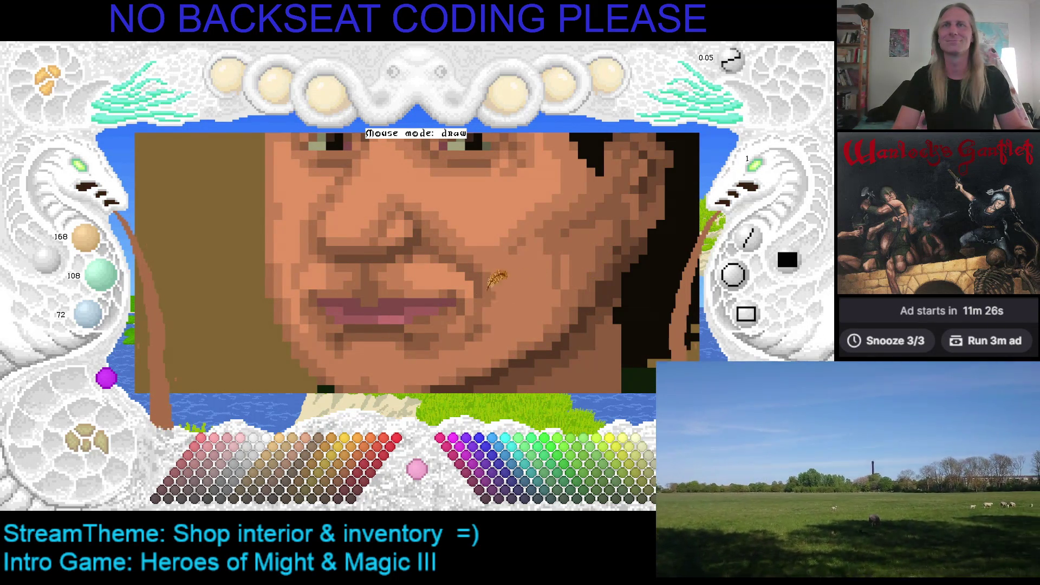
scroll(325, 243, down, 5)
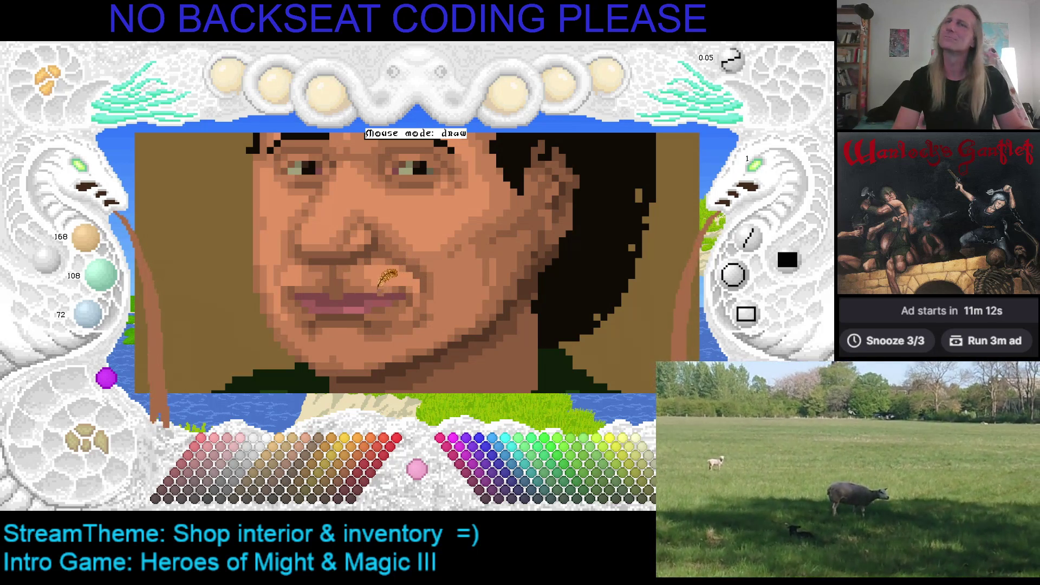
Step: Save the shopkeeper portrait with Ctrl+S
key(ctrl+s)
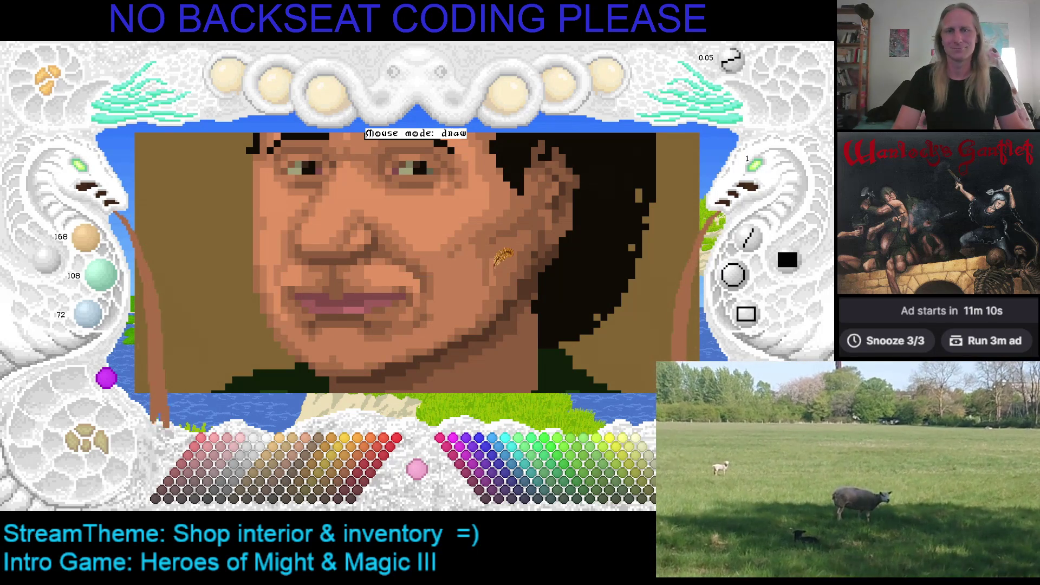
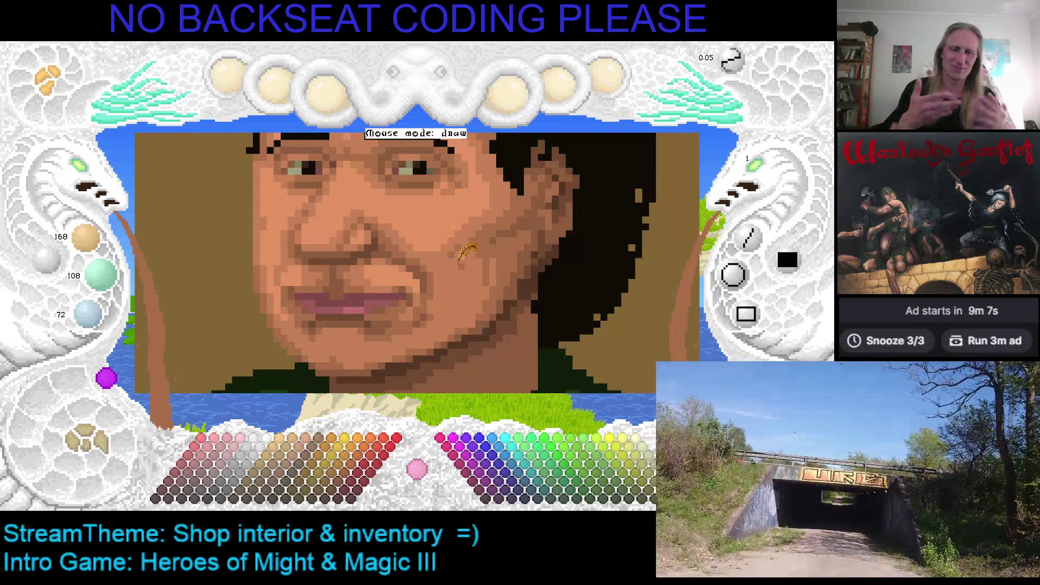
Step: Sample the face's mid skin tone 196/126/84 and bring the chin and neck into view
right_click(435, 222)
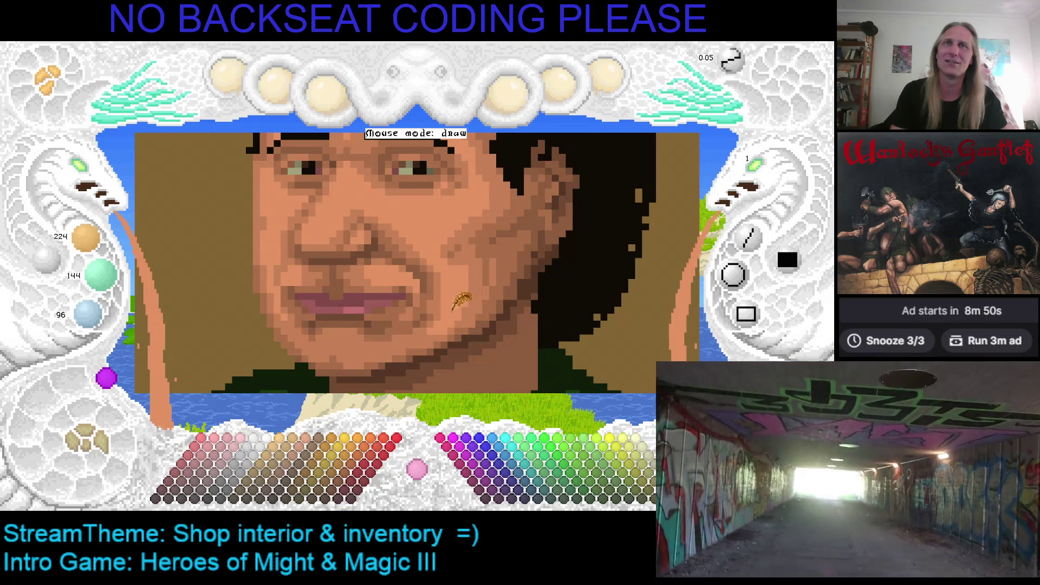
scroll(432, 313, down, 1)
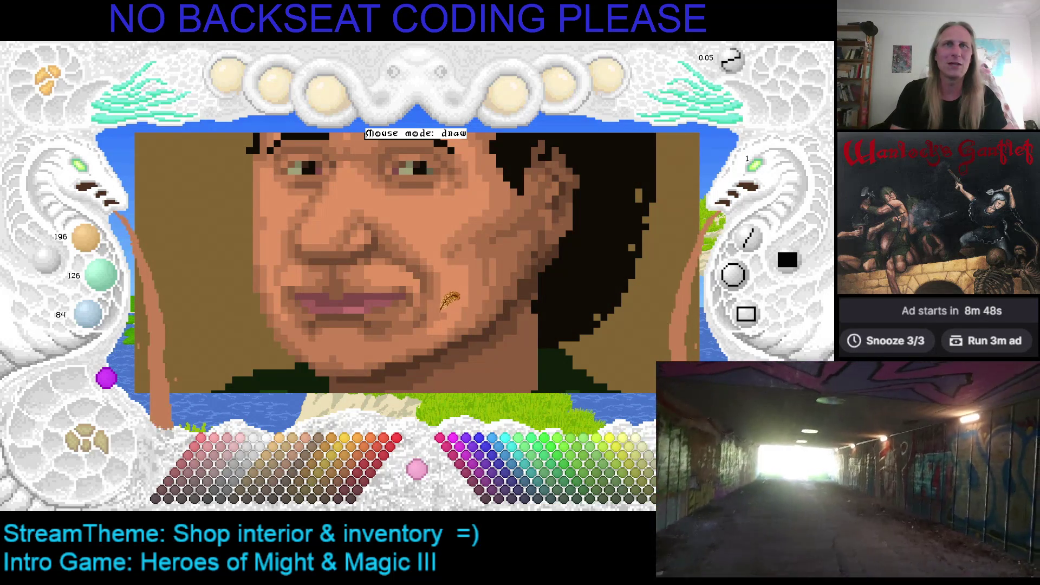
scroll(442, 306, up, 1)
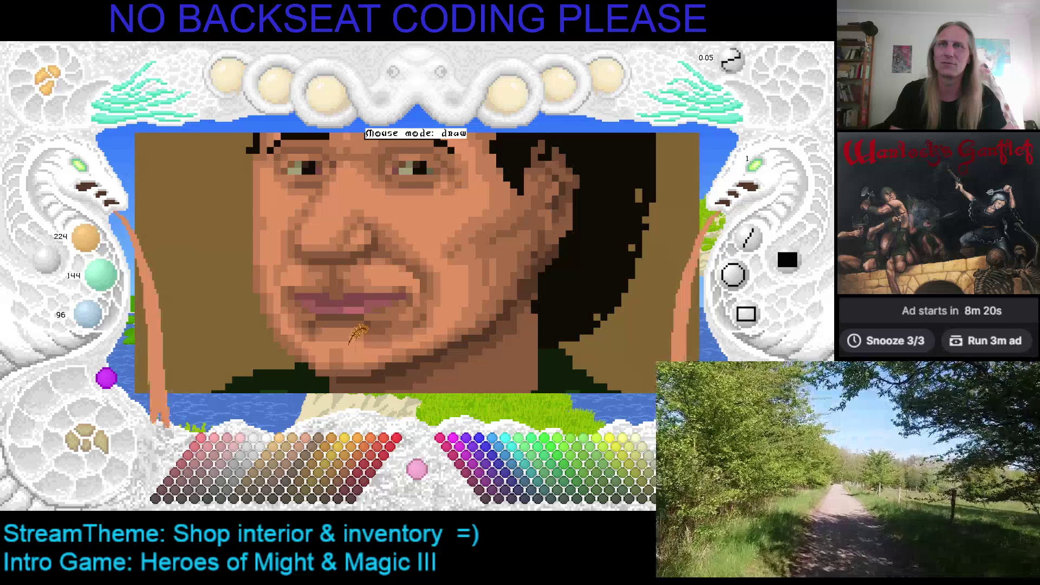
scroll(411, 295, down, 1)
scroll(420, 286, down, 3)
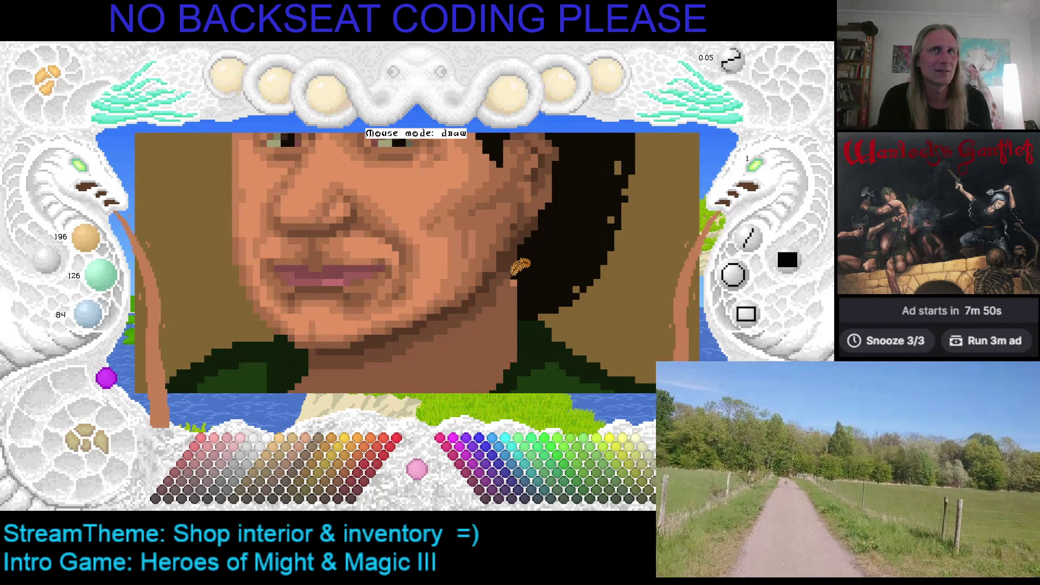
Step: Save the portrait and sample the darker skin tone near the mouth
key(ctrl+s)
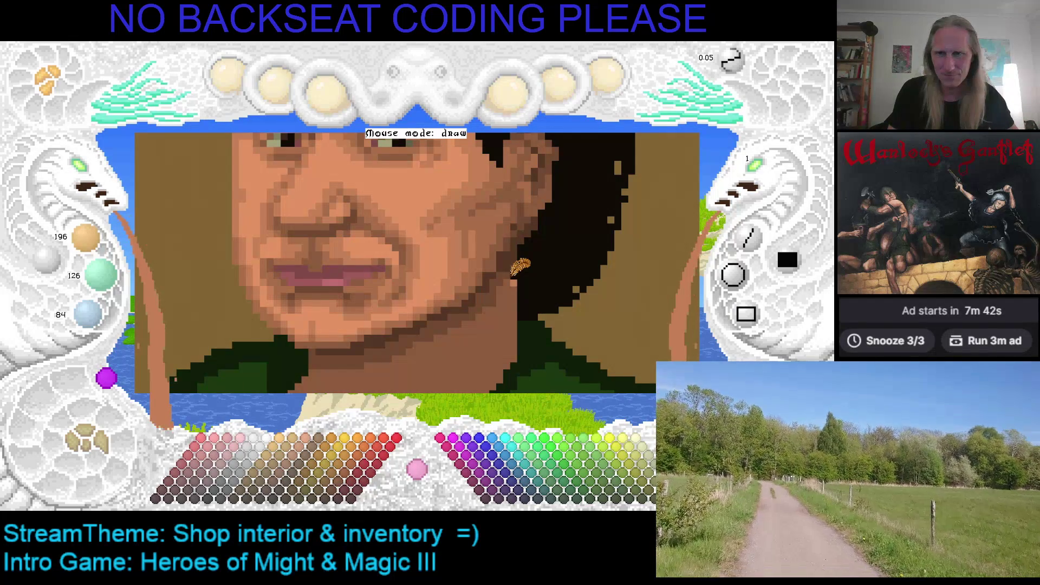
key(Escape)
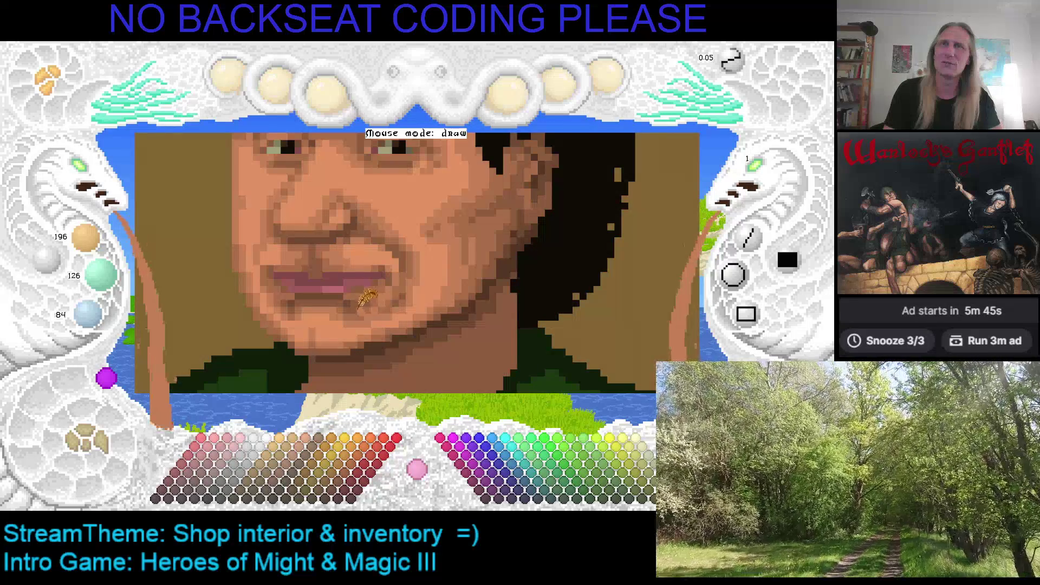
key(Right)
key(Up)
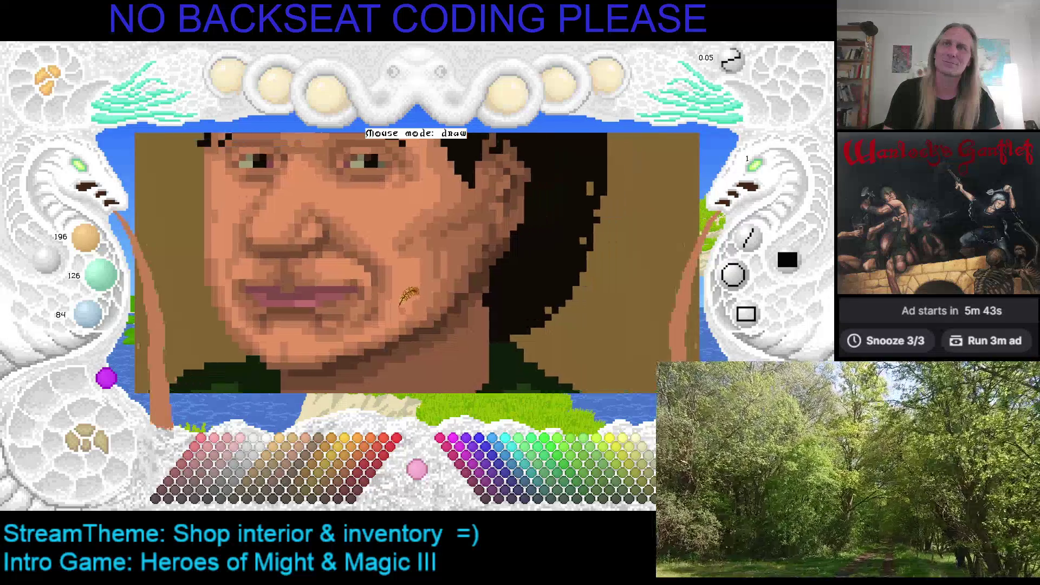
right_click(340, 309)
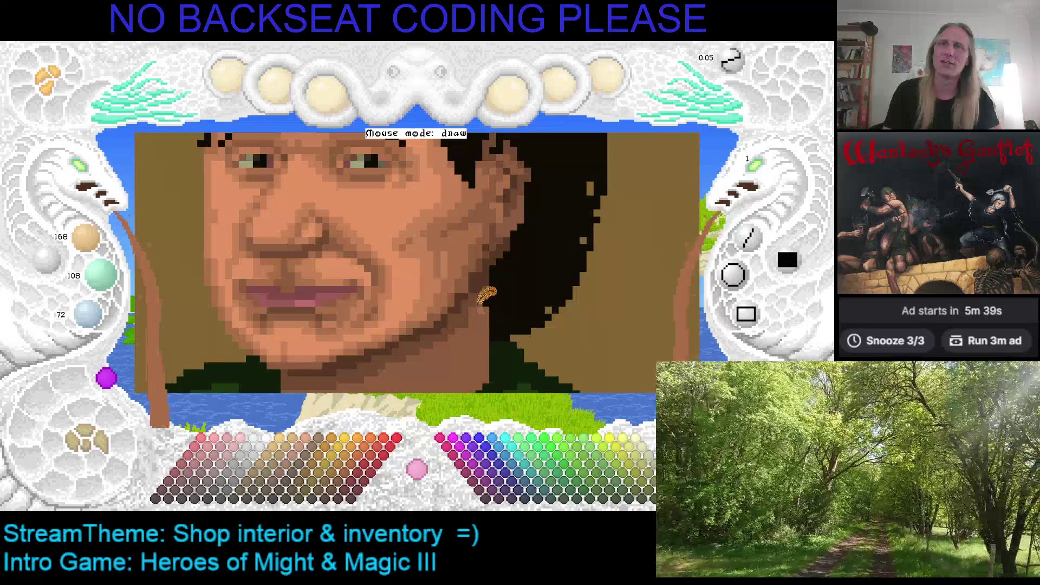
Step: Move up to the forehead and pick the near-black hair colour 16/11/6
key(Up)
key(Up)
key(Left)
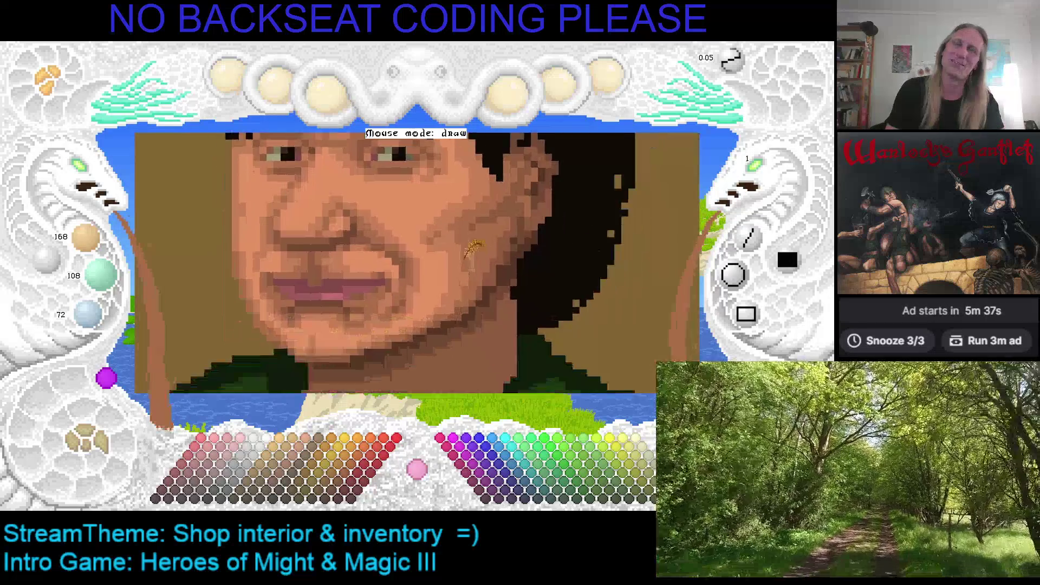
right_click(247, 162)
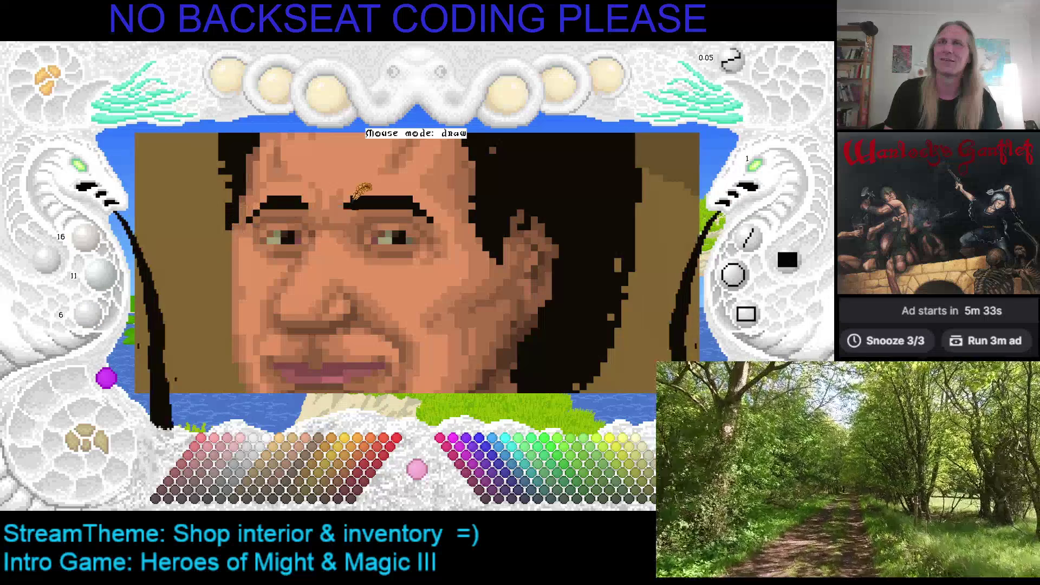
Step: Save the portrait and pick the forehead's mid skin tone 196/126/84 again
key(ctrl+s)
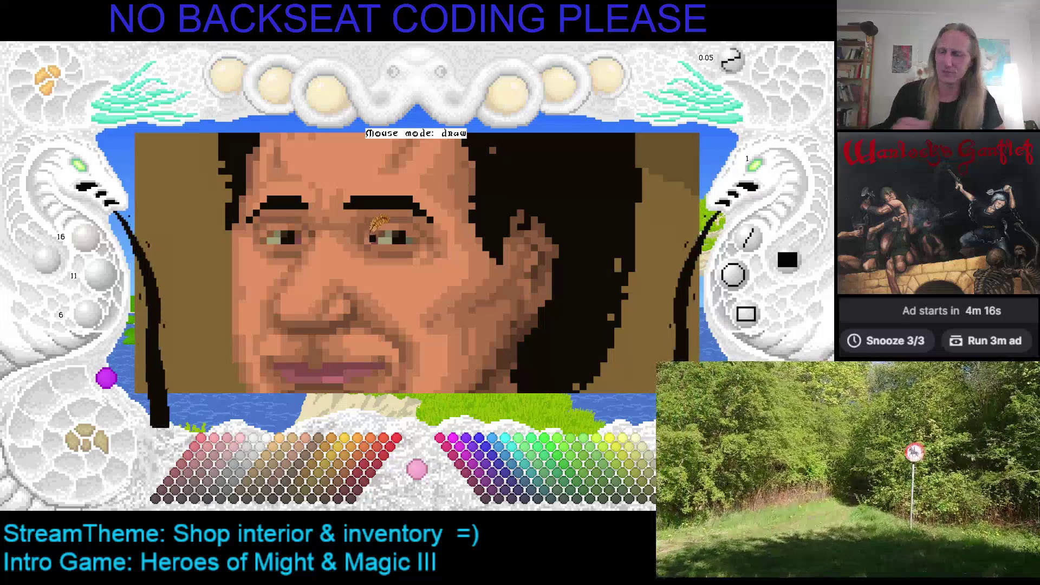
right_click(333, 220)
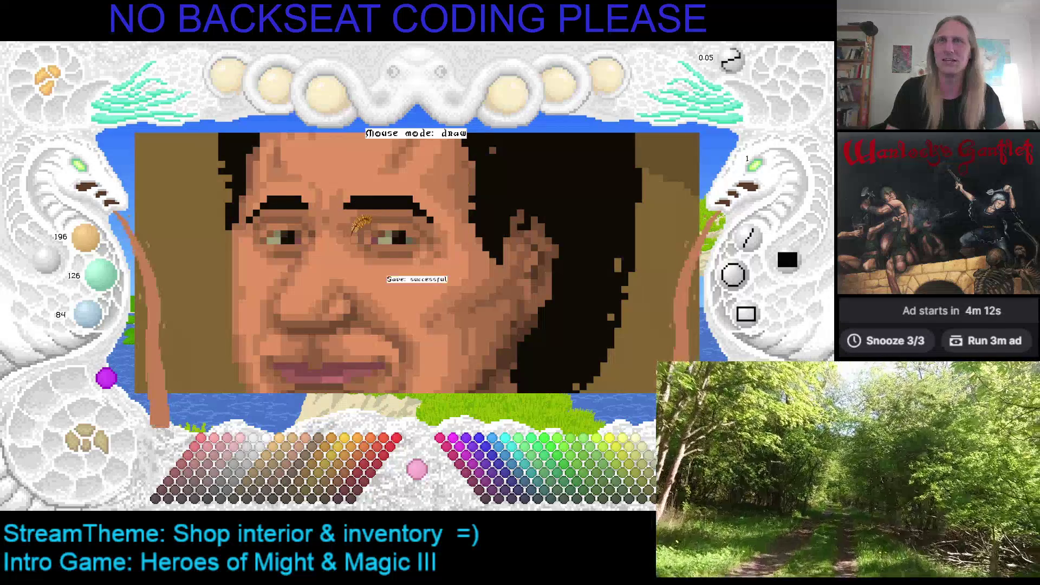
key(Left)
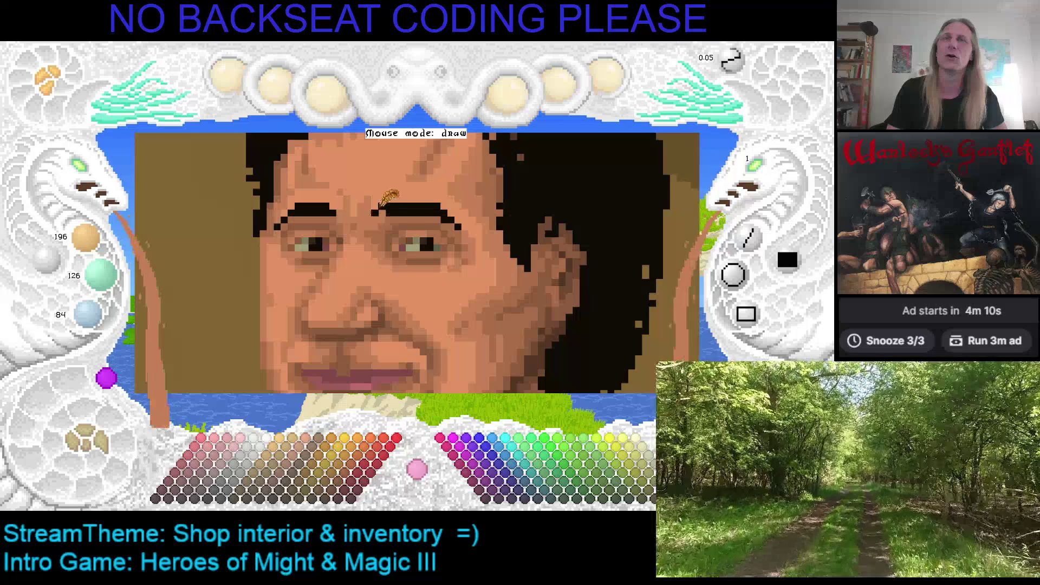
Step: Save, sample the forehead tan, move to the hairline, and darken the colour to 168/108/72
key(ctrl+s)
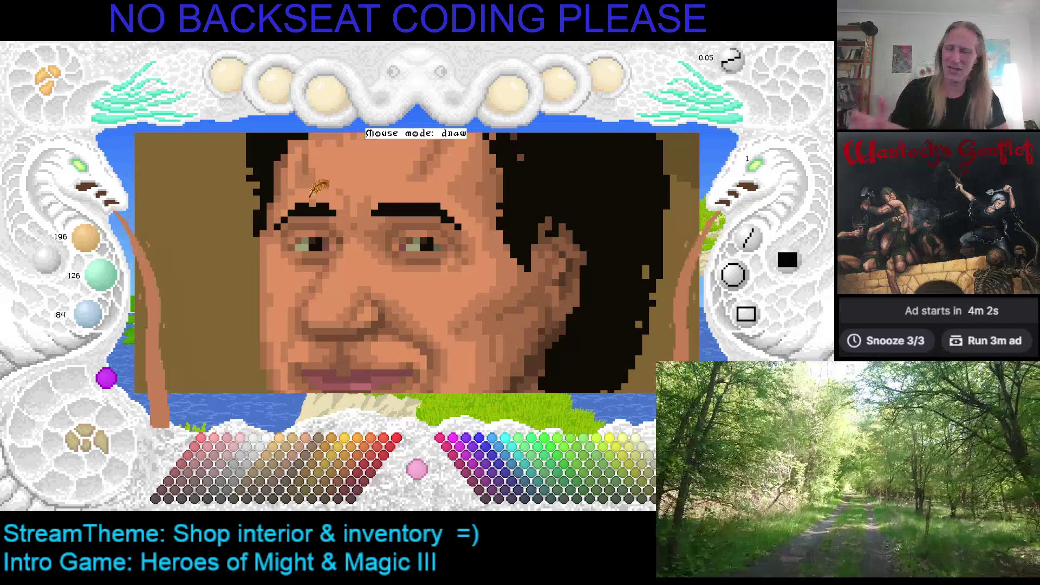
right_click(291, 211)
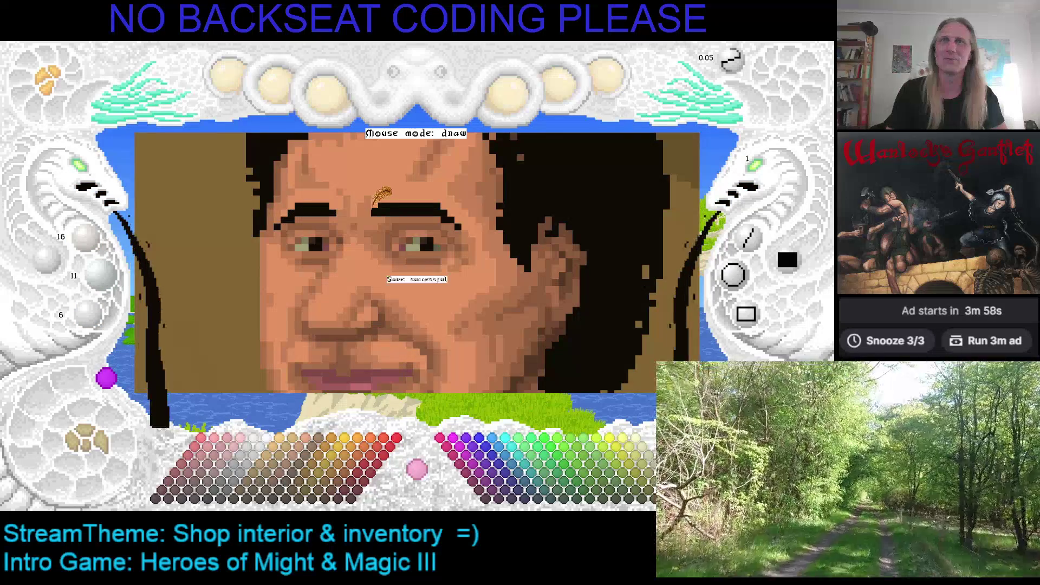
mouse_move(388, 193)
mouse_down()
mouse_move(373, 216)
mouse_move(415, 215)
mouse_up()
right_click(353, 200)
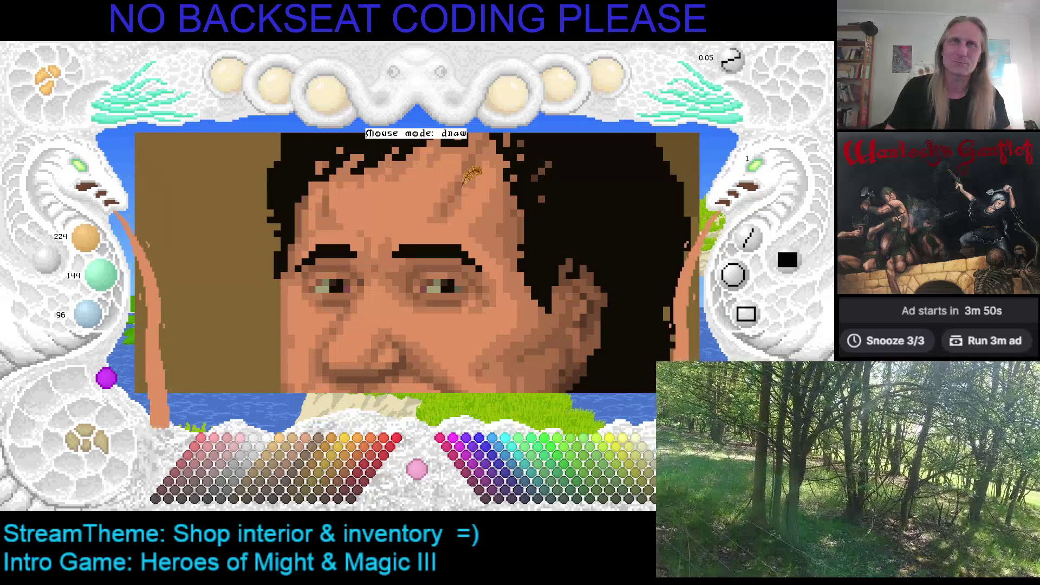
drag(473, 202, 383, 216)
key(d)
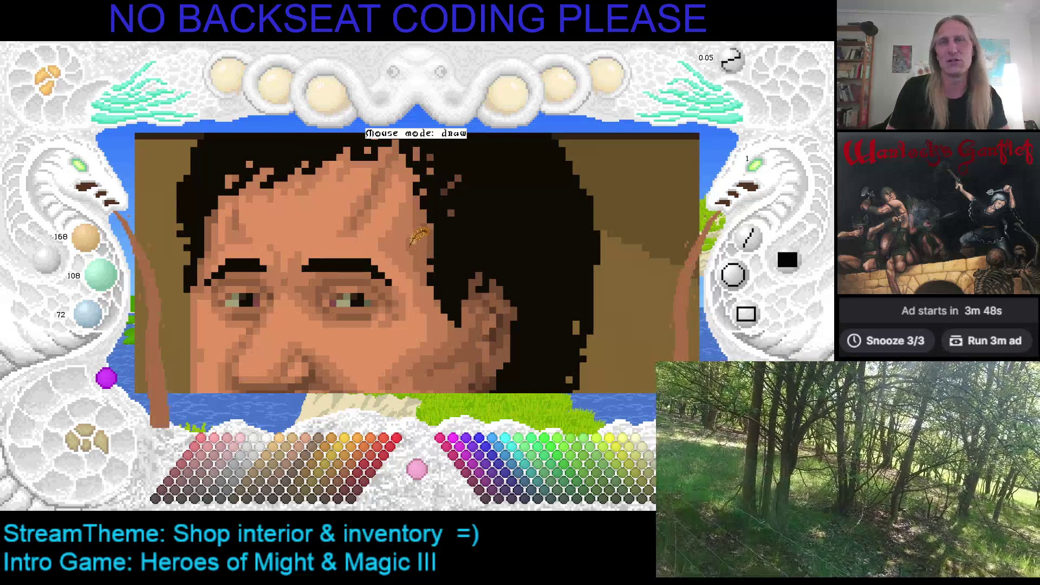